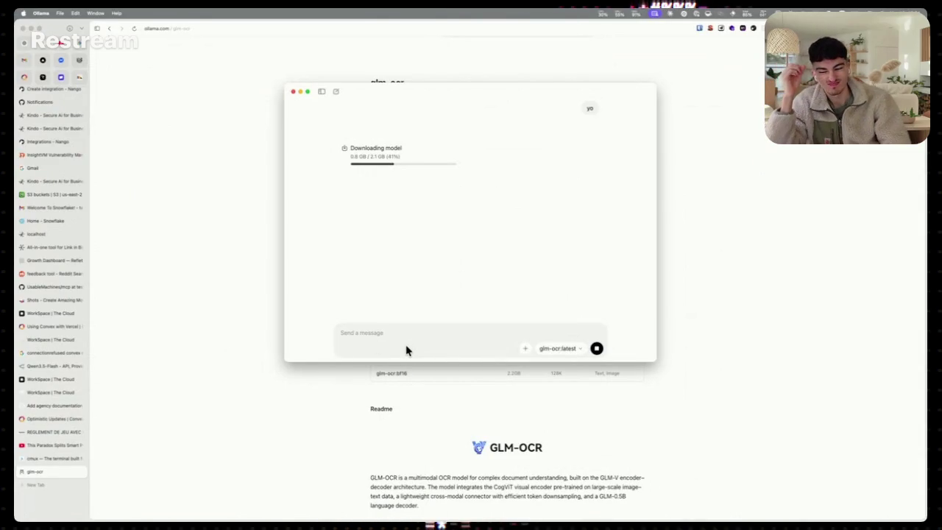
# Bring up the AINews newsletter in Gmail and highlight the Qwen3-Coder-Next size and context details
pyautogui.press('super+Tab')
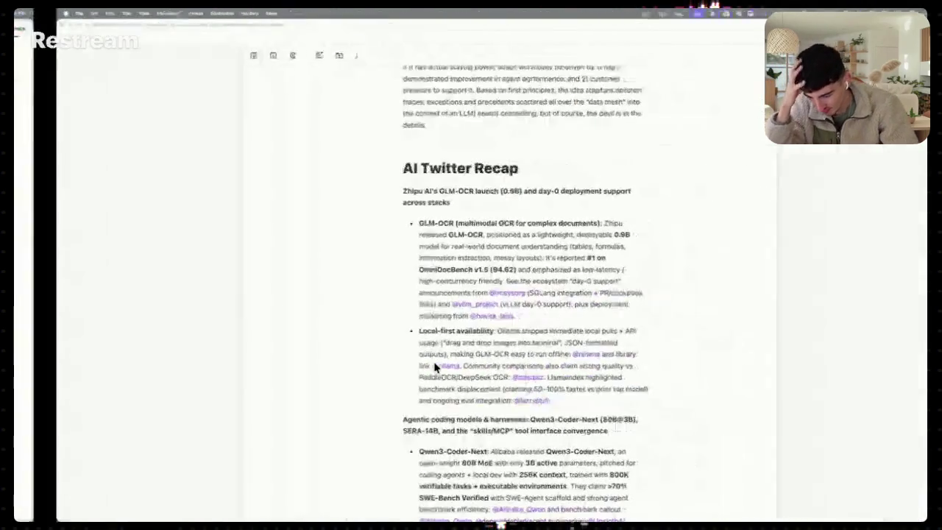
pyautogui.scroll(-3, 462, 396)
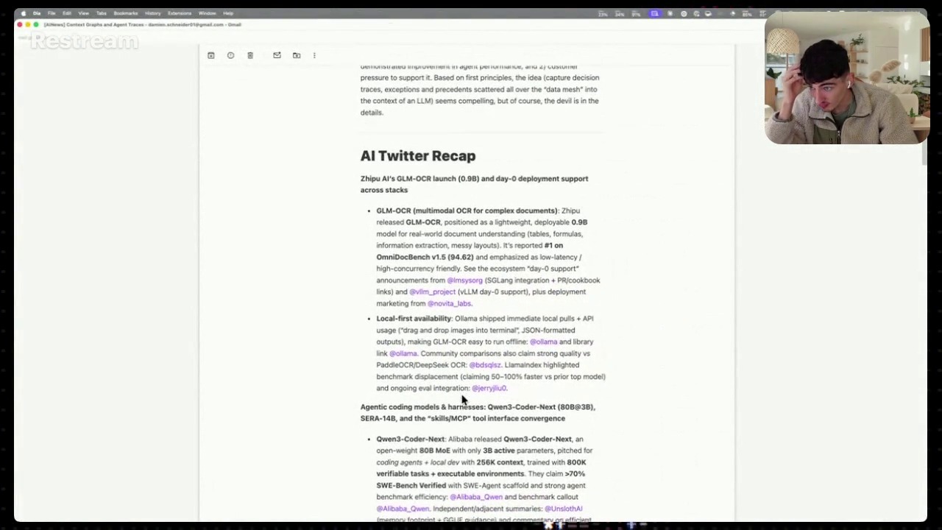
pyautogui.scroll(-1, 462, 398)
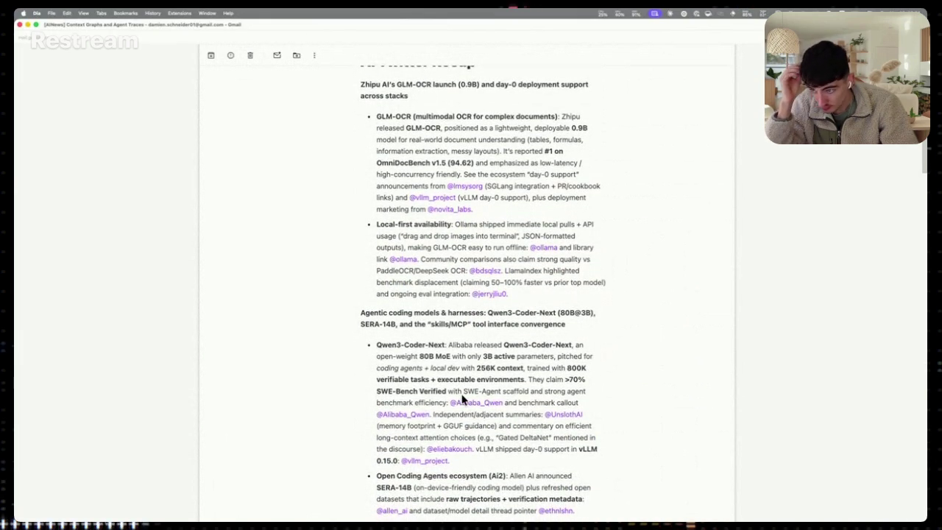
pyautogui.scroll(-1, 462, 397)
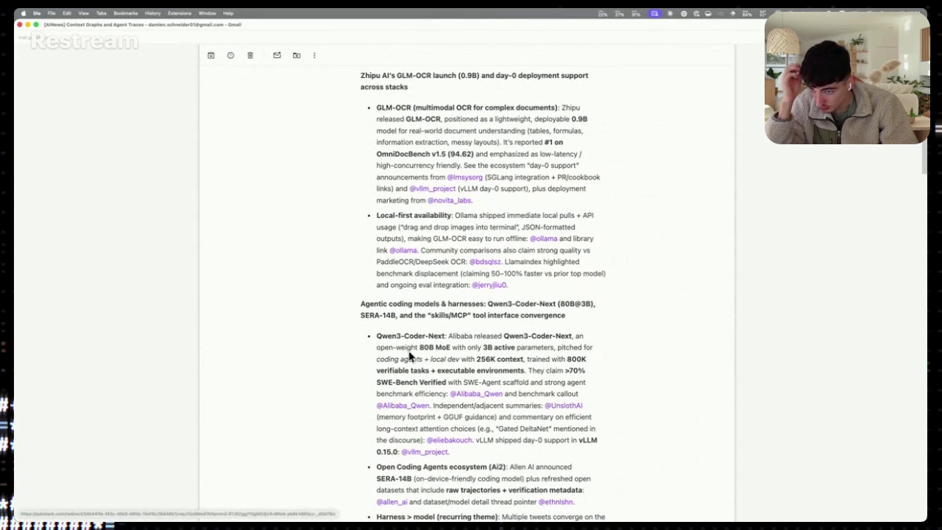
pyautogui.moveTo(386, 346); pyautogui.dragTo(521, 359)
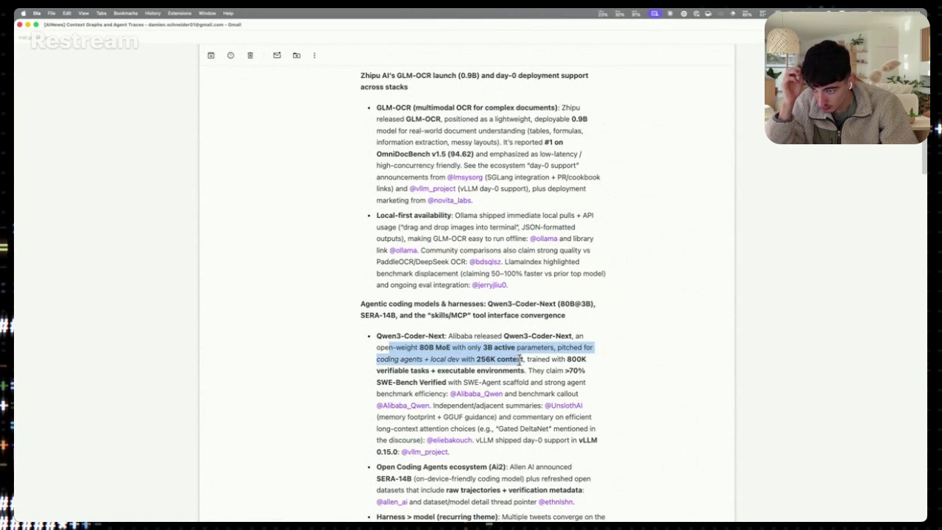
pyautogui.click(521, 359)
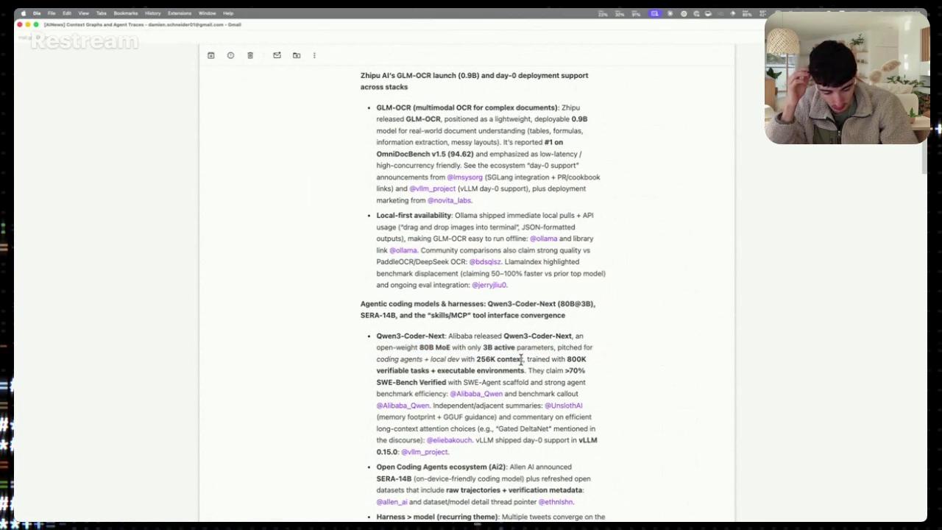
# Read down the GLM-OCR and coding-model recap, then return to the glm-ocr web page via Mission Control
pyautogui.scroll(-1, 445, 359)
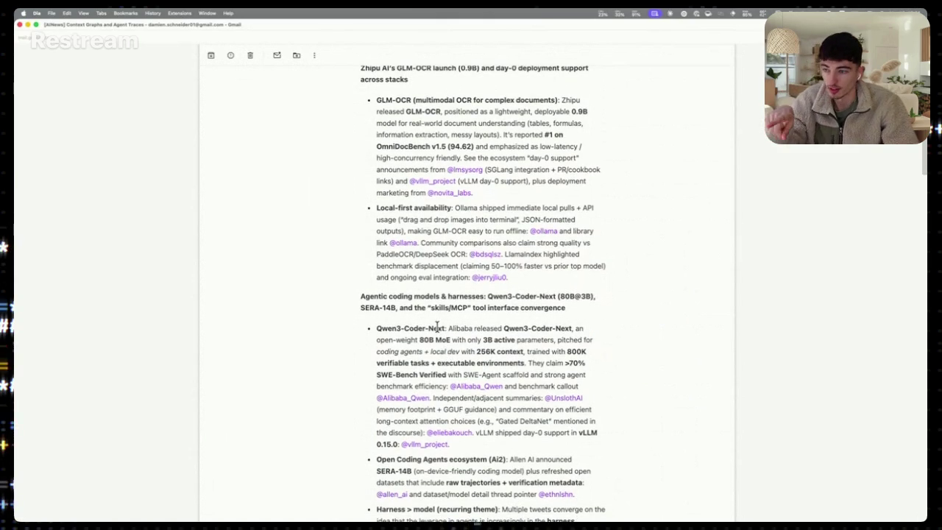
pyautogui.scroll(5, 436, 331)
pyautogui.scroll(15, 436, 331)
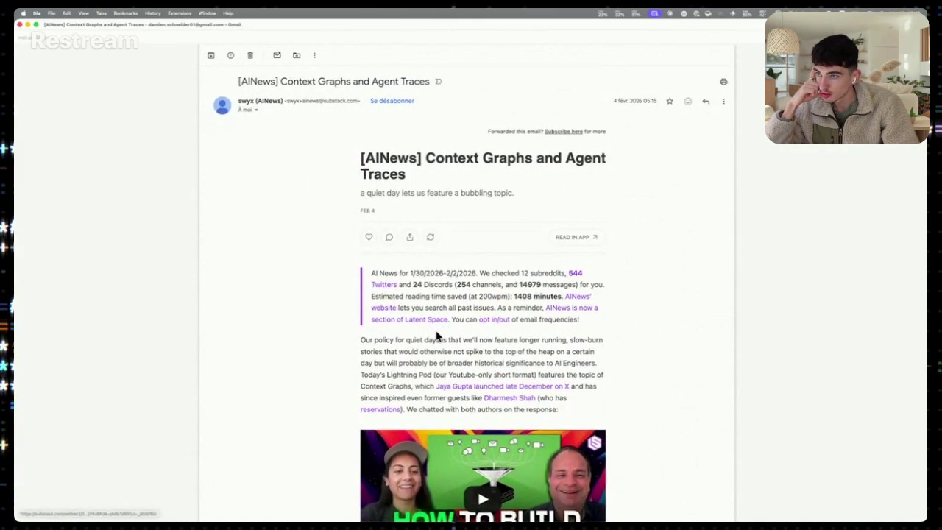
pyautogui.scroll(-15, 436, 335)
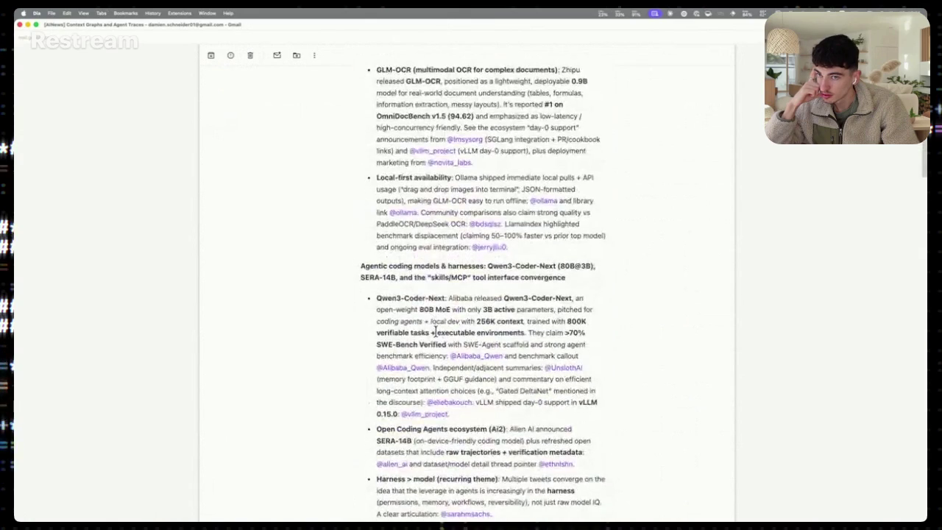
pyautogui.scroll(-2, 435, 332)
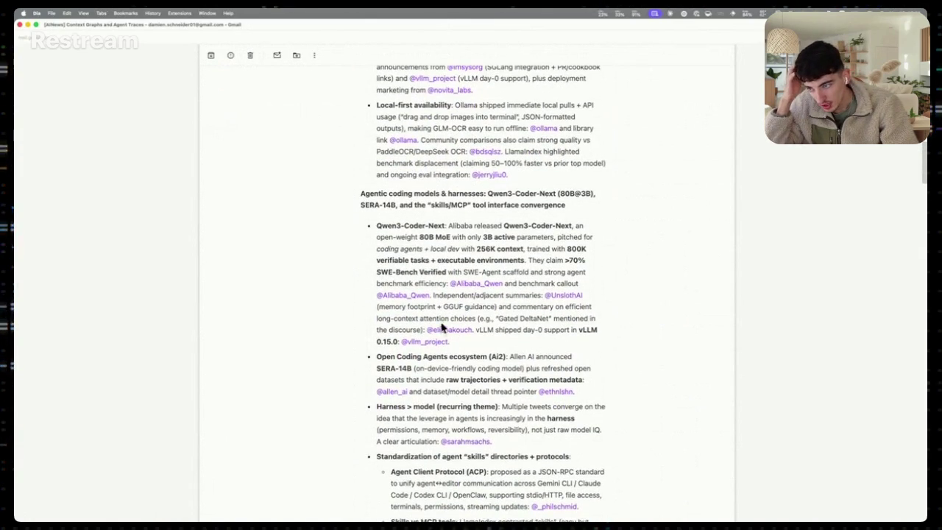
pyautogui.scroll(-2, 420, 294)
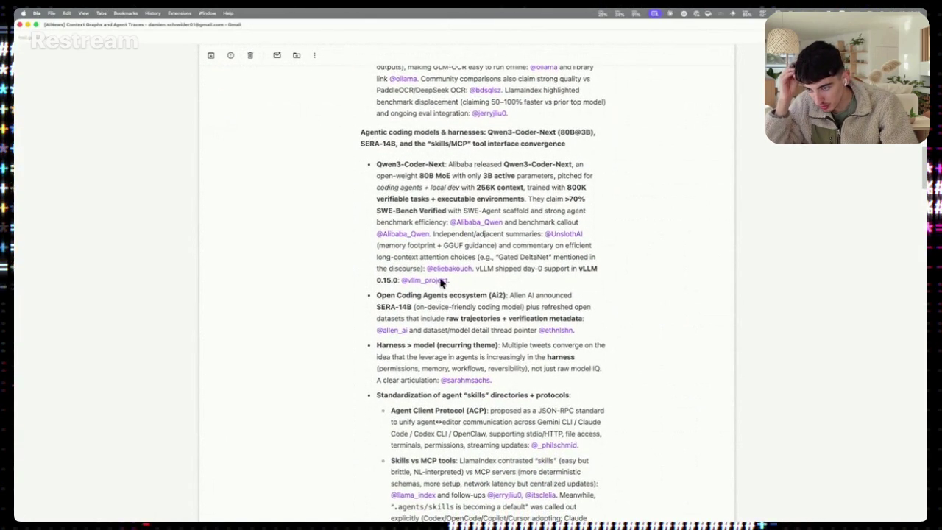
pyautogui.scroll(-1, 446, 274)
pyautogui.scroll(-1, 446, 271)
pyautogui.scroll(-2, 444, 268)
pyautogui.hotkey('ctrl', 'Up')
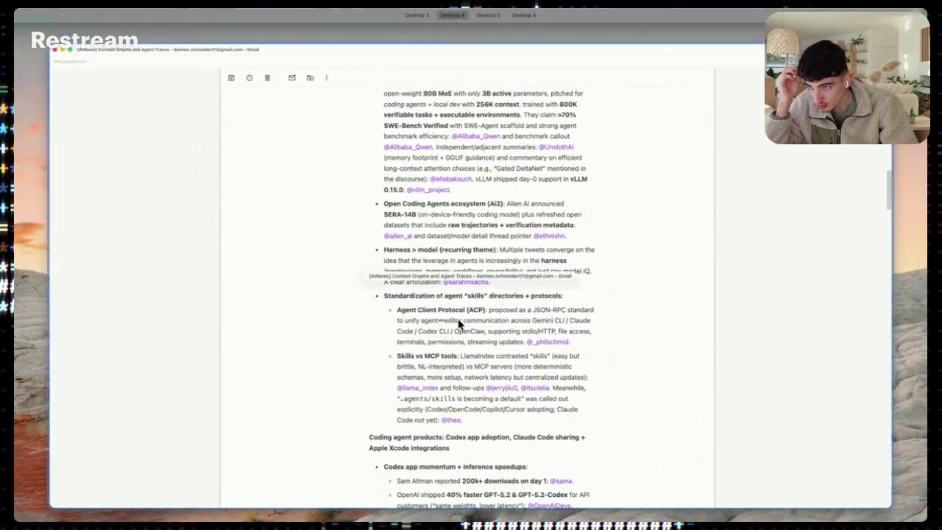
pyautogui.click(457, 323)
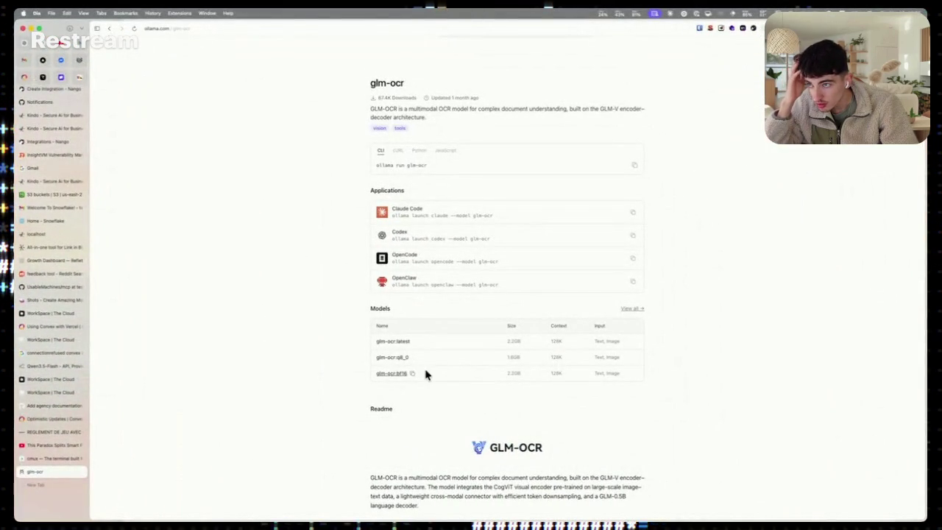
# Bring the Ollama chat forward and highlight glm-ocr's first reply to 'yo'
pyautogui.hotkey('ctrl', 'Up')
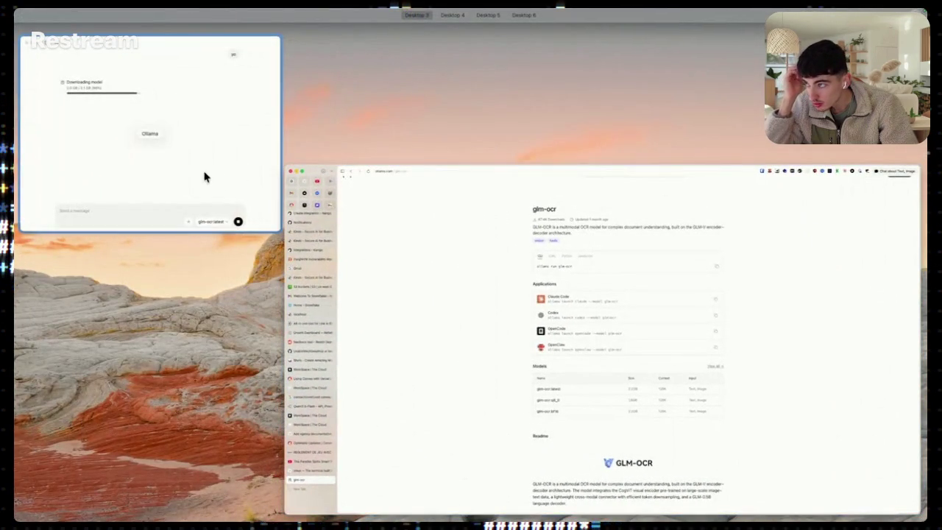
pyautogui.click(202, 191)
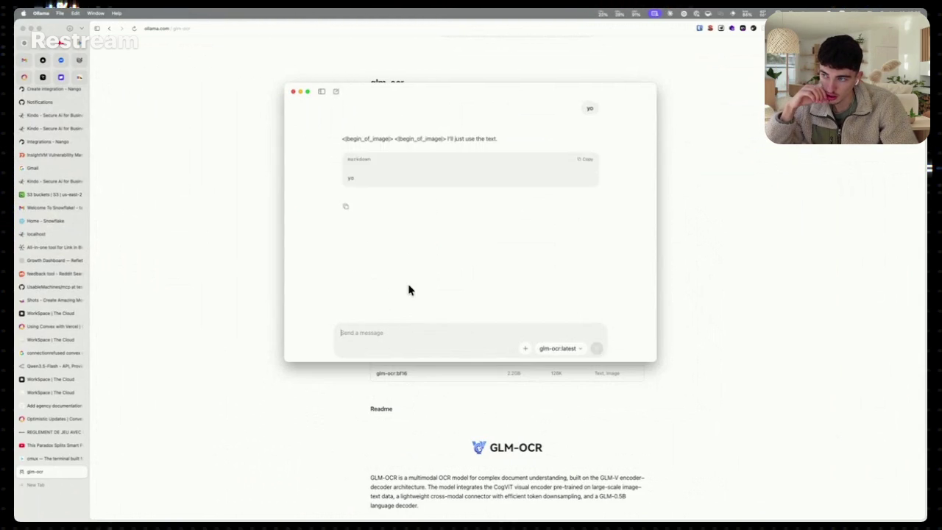
pyautogui.moveTo(379, 150); pyautogui.dragTo(498, 142)
# Send glm-ocr a pasted screenshot with the prompt 'write what is on image'
pyautogui.click(499, 146)
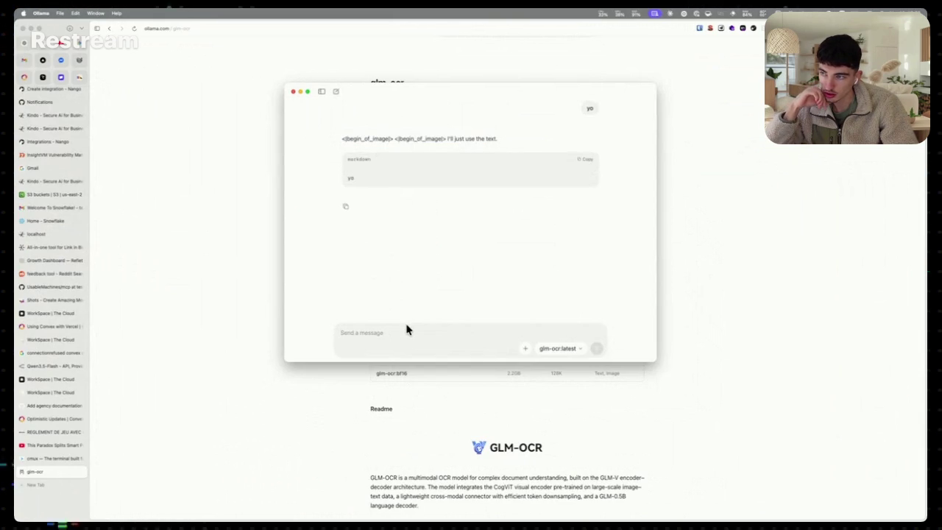
pyautogui.press('super+v')
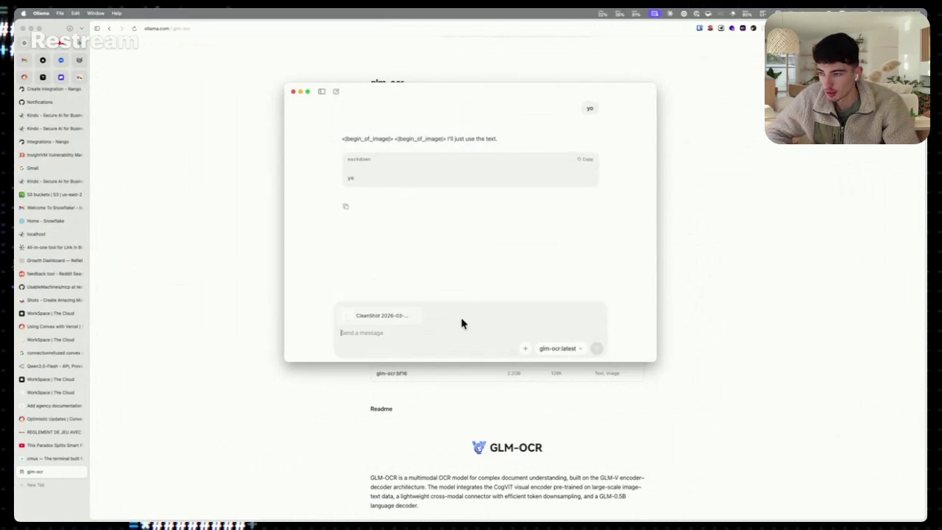
pyautogui.write('write ')
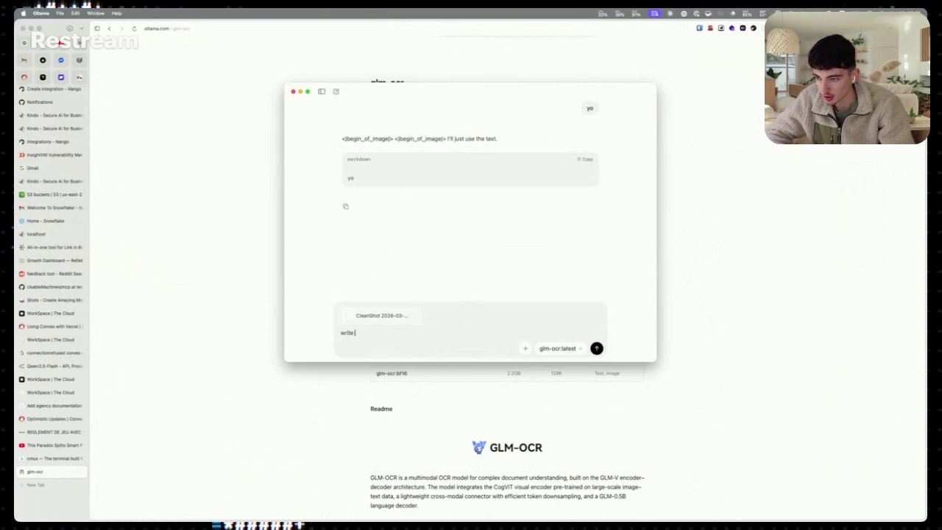
pyautogui.write('what is on image')
pyautogui.press('Return')
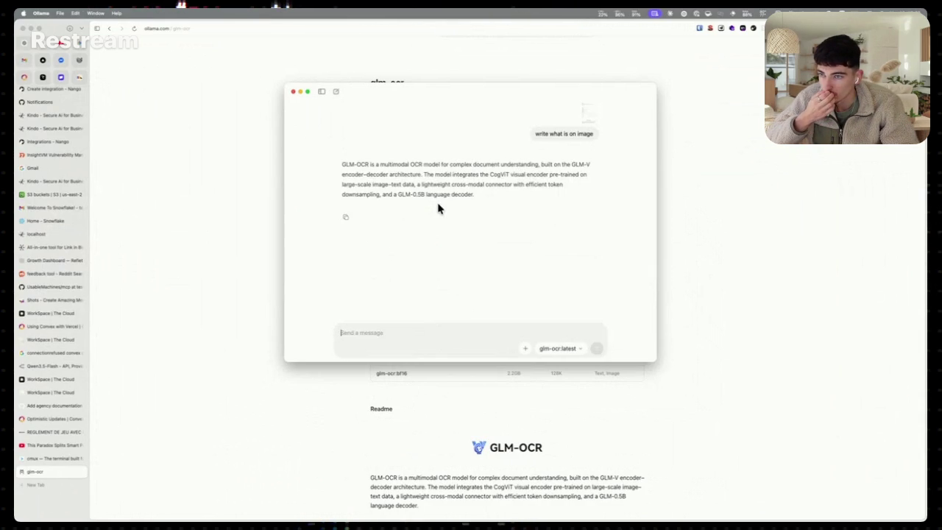
# Review the transcribed answer, then send a second screenshot with the prompt 'image'
pyautogui.moveTo(475, 192)
pyautogui.mouseDown()
pyautogui.moveTo(442, 165)
pyautogui.moveTo(341, 163)
pyautogui.mouseUp()
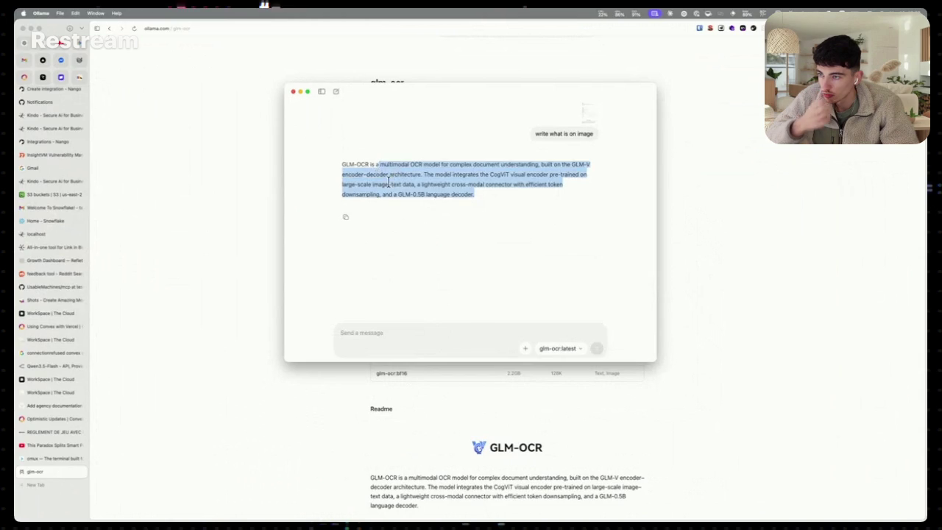
pyautogui.click(403, 328)
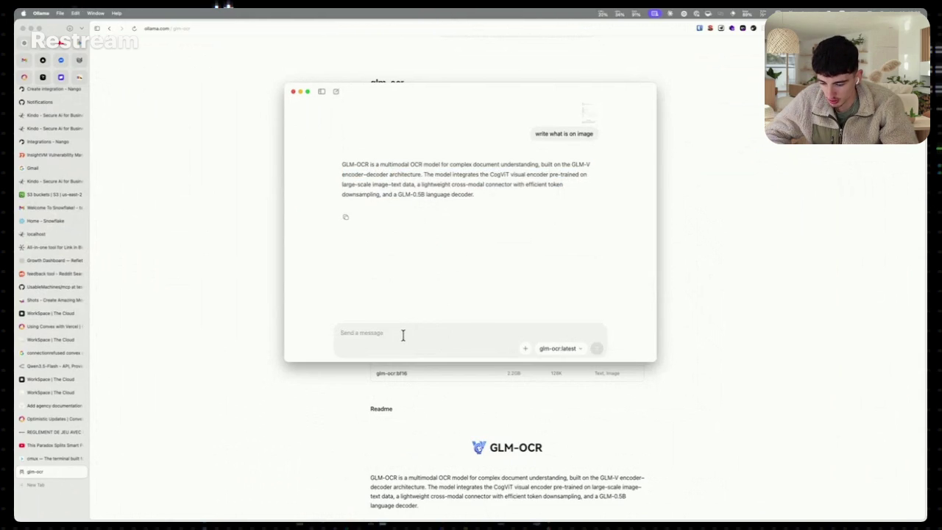
pyautogui.press('super+v')
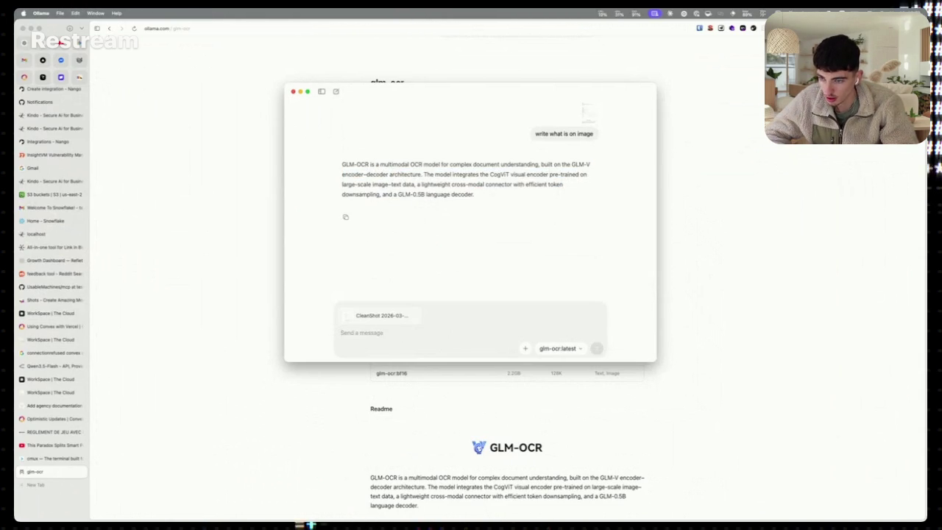
pyautogui.write('image')
pyautogui.press('Return')
# Compare the Ollama OCR chat against the glm-ocr web page, scrolling through both
pyautogui.scroll(5, 468, 283)
pyautogui.scroll(-3, 469, 283)
pyautogui.scroll(3, 468, 282)
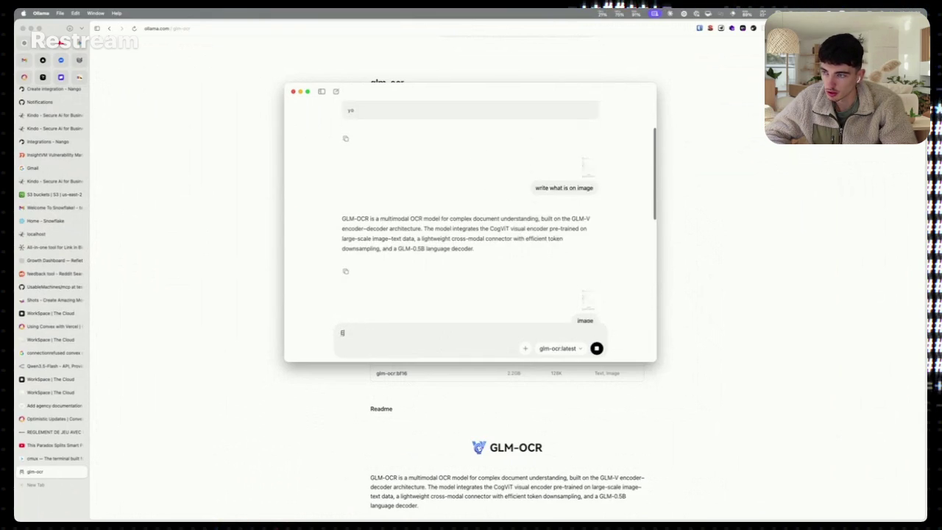
pyautogui.scroll(-5, 482, 274)
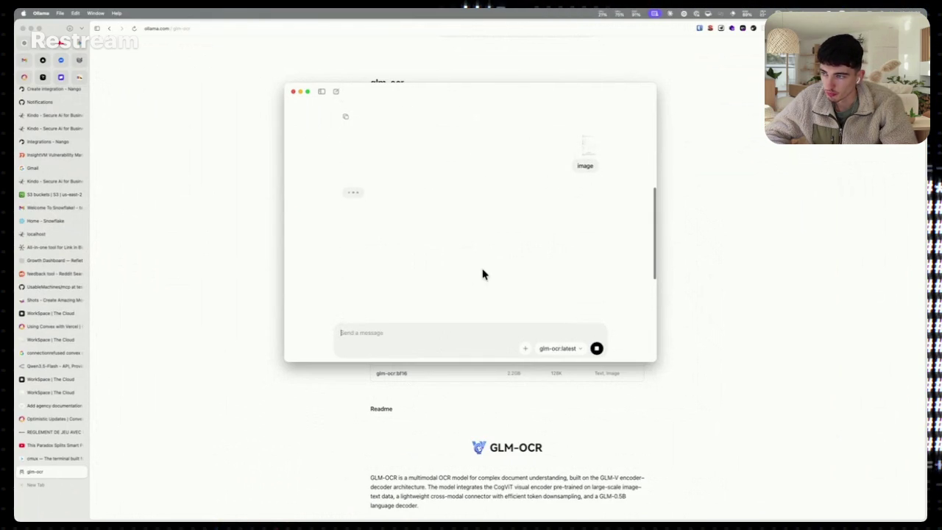
pyautogui.click(740, 290)
pyautogui.scroll(-5, 537, 362)
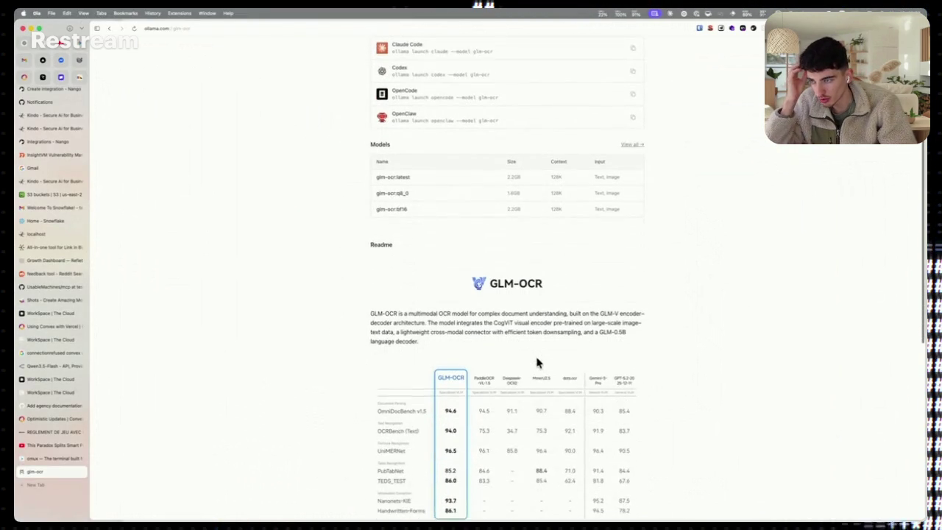
pyautogui.scroll(-8, 414, 275)
pyautogui.scroll(-3, 370, 405)
pyautogui.scroll(10, 373, 417)
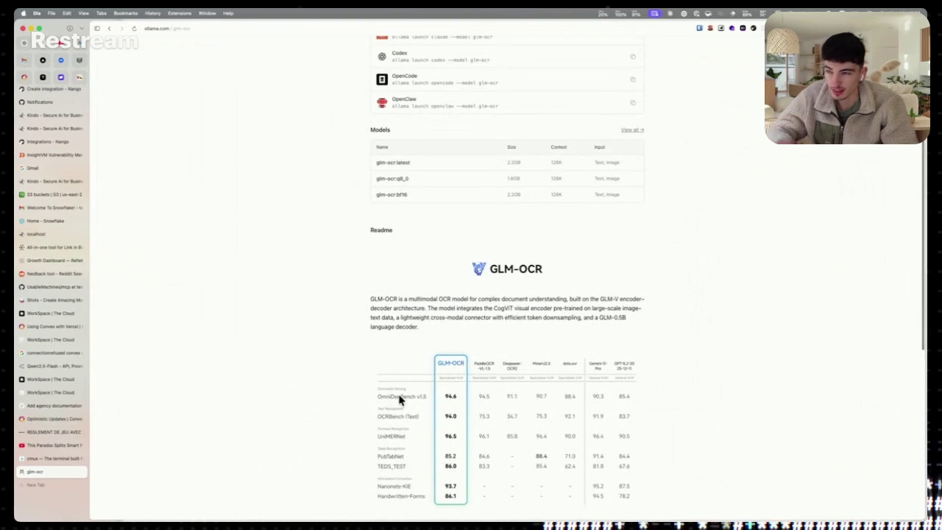
# Flip between the chat and browser, select part of the OCR reply, and launch a screen capture
pyautogui.press('super+Tab')
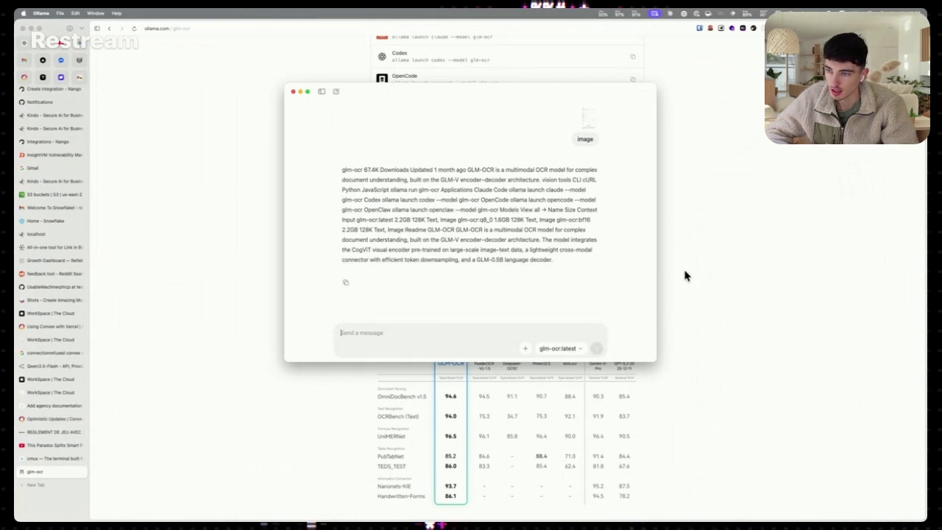
pyautogui.scroll(10, 680, 250)
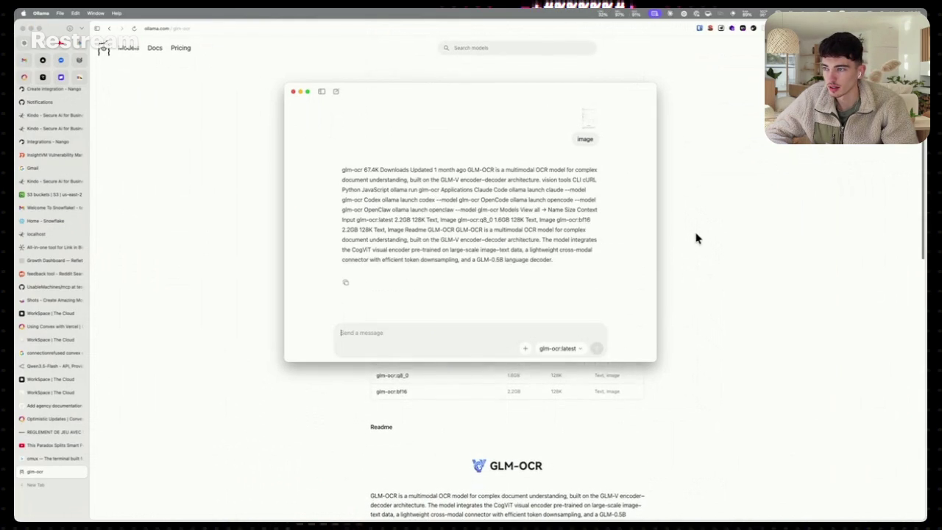
pyautogui.click(696, 237)
pyautogui.press('super+Tab')
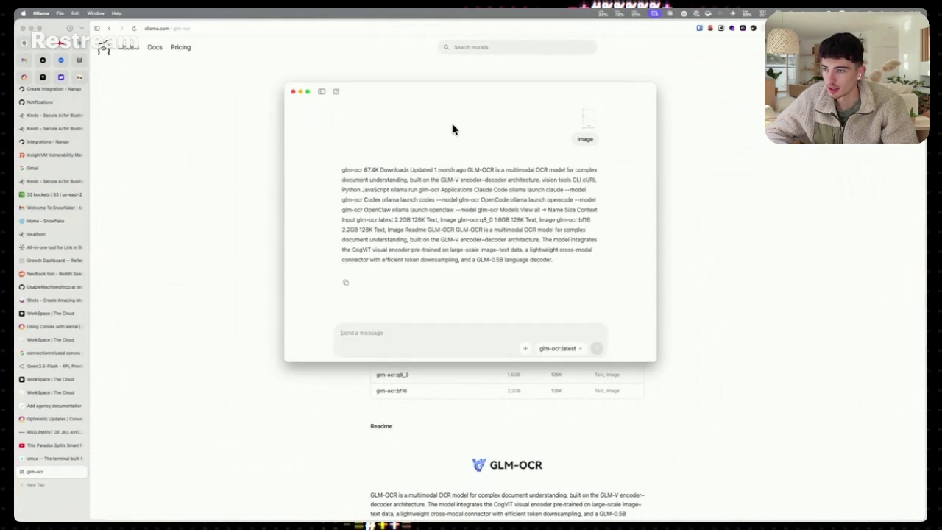
pyautogui.press('super+Tab')
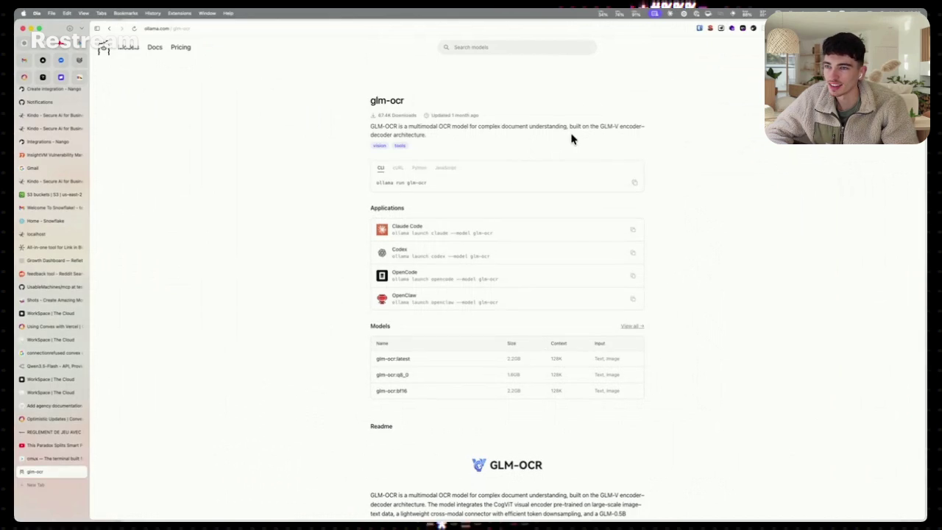
pyautogui.press('super+Tab')
pyautogui.moveTo(487, 180); pyautogui.dragTo(555, 179)
pyautogui.press('super+Tab')
pyautogui.press('super+Tab')
pyautogui.press('super+Tab')
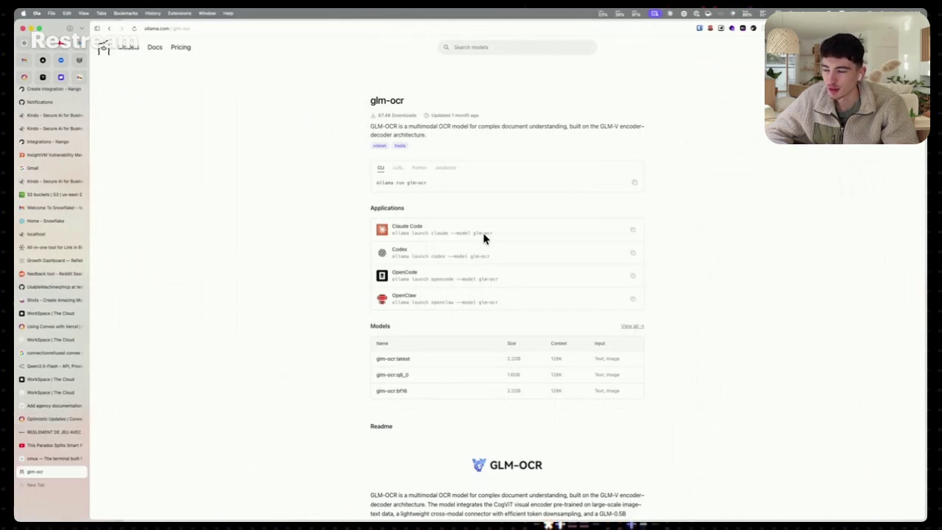
pyautogui.press('super+shift+5')
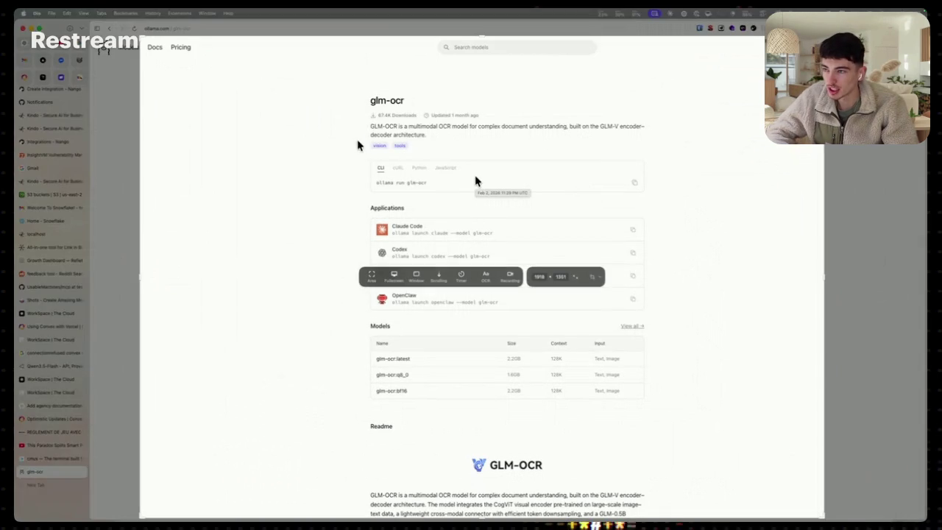
# Capture the glm-ocr page with CleanShot, drag the preview out, and return to the Ollama chat
pyautogui.press('Return')
pyautogui.moveTo(65, 453)
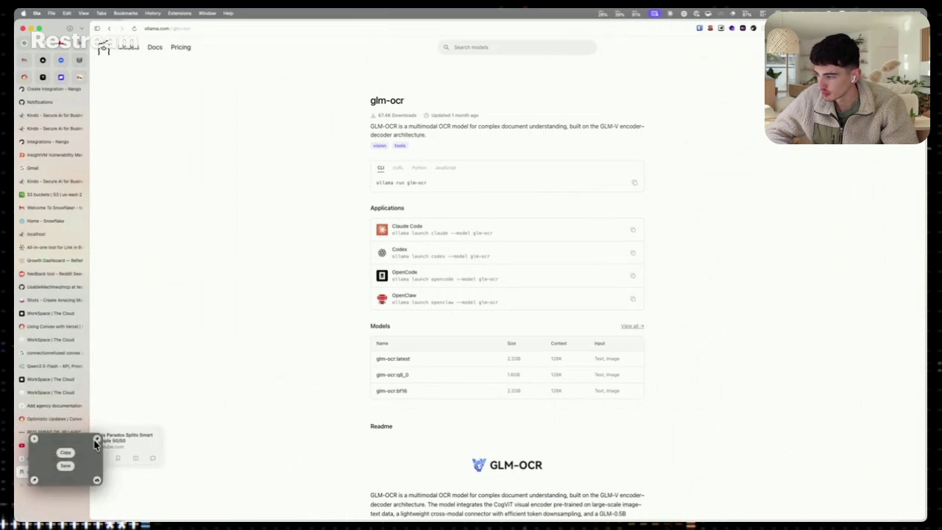
pyautogui.click(95, 439)
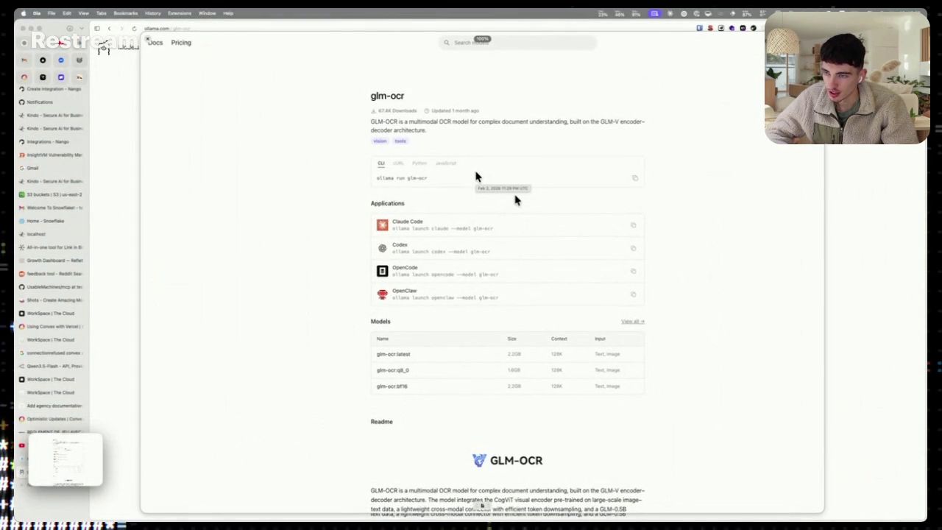
pyautogui.moveTo(515, 200)
pyautogui.mouseDown()
pyautogui.moveTo(505, 248)
pyautogui.moveTo(211, 158)
pyautogui.moveTo(419, 290)
pyautogui.mouseUp()
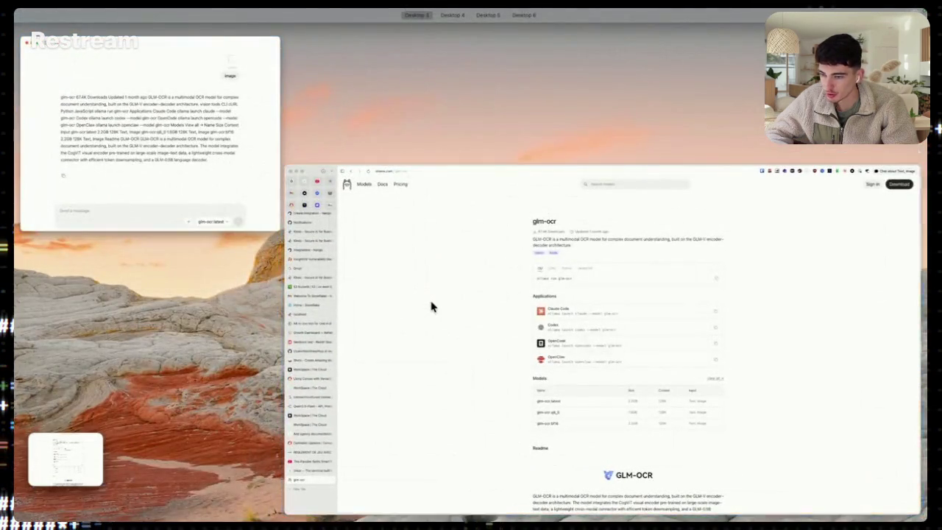
pyautogui.click(432, 306)
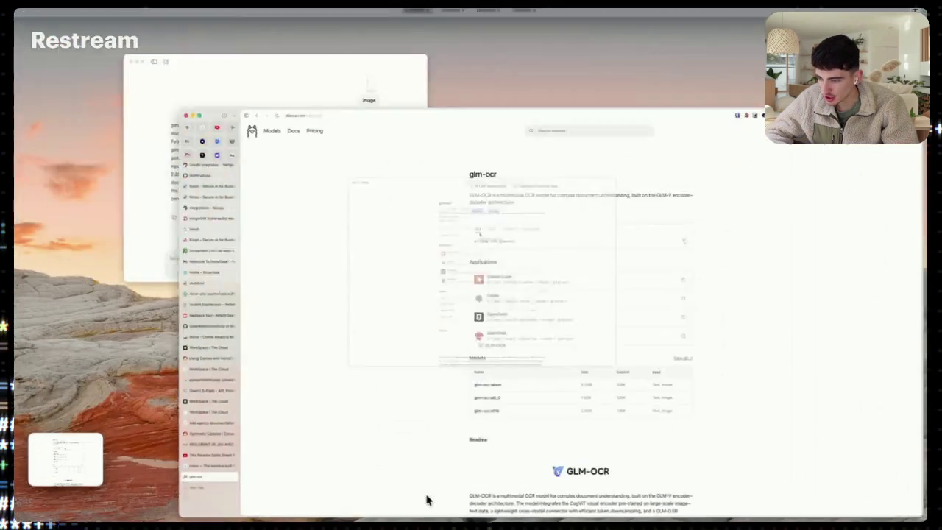
pyautogui.click(200, 168)
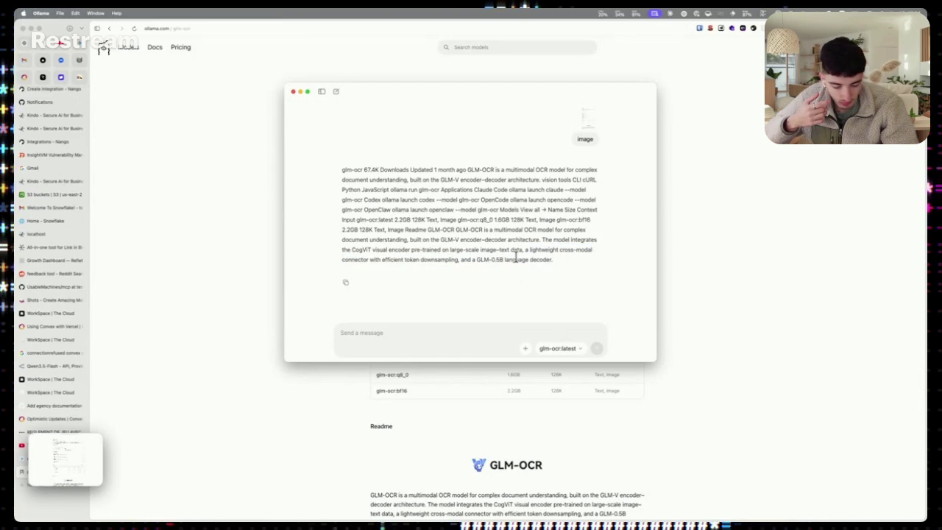
# Scroll through the Ollama OCR chat and place the cursor in the message field
pyautogui.scroll(-1, 515, 257)
pyautogui.scroll(5, 516, 257)
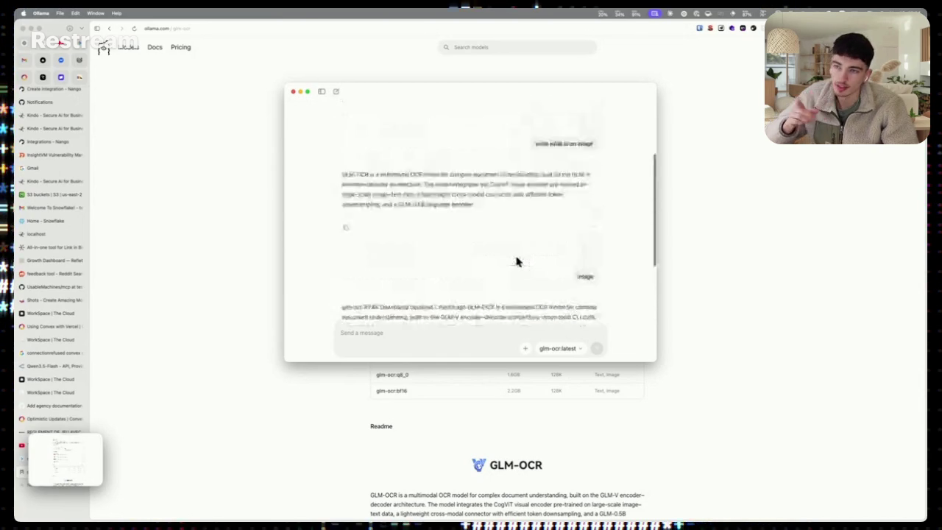
pyautogui.scroll(-5, 516, 261)
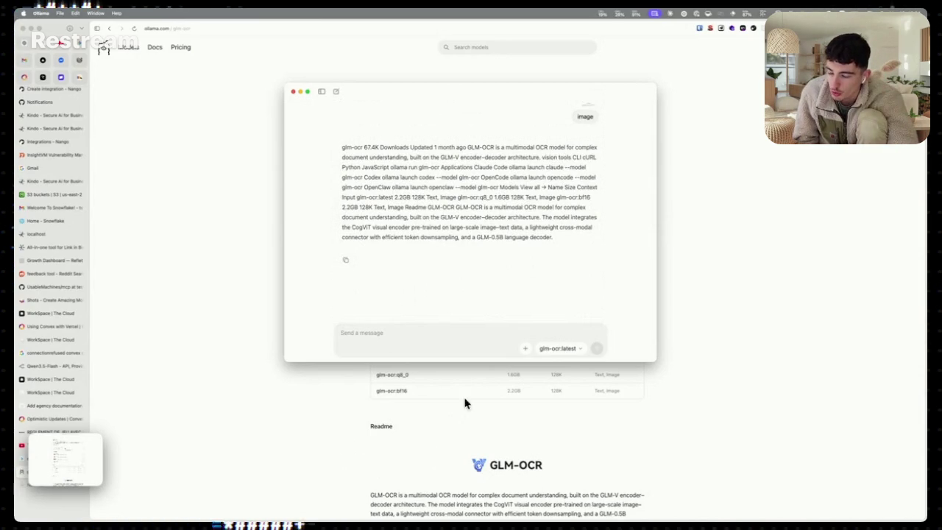
pyautogui.click(411, 331)
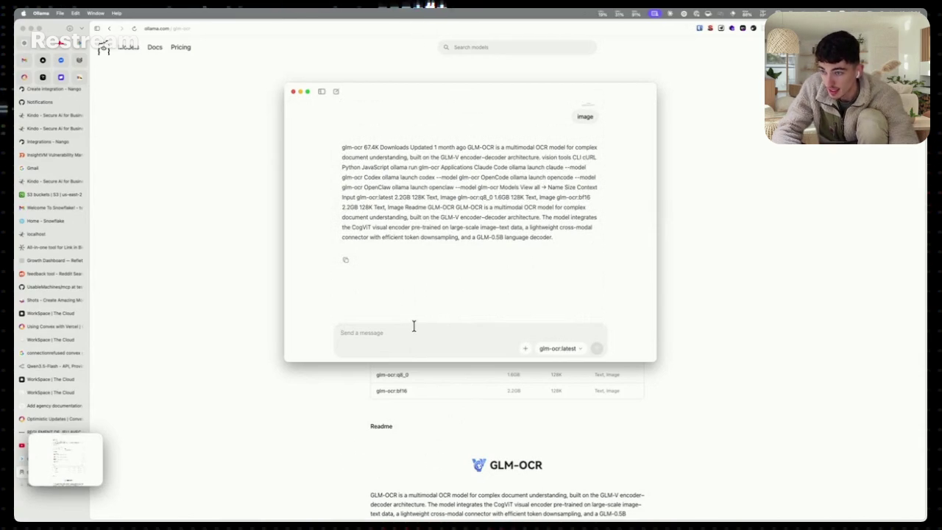
# Select and deselect passages of the OCR reply, then bring the glm-ocr web page forward
pyautogui.moveTo(416, 234)
pyautogui.mouseDown()
pyautogui.moveTo(474, 237)
pyautogui.moveTo(451, 237)
pyautogui.mouseUp()
pyautogui.click(508, 158)
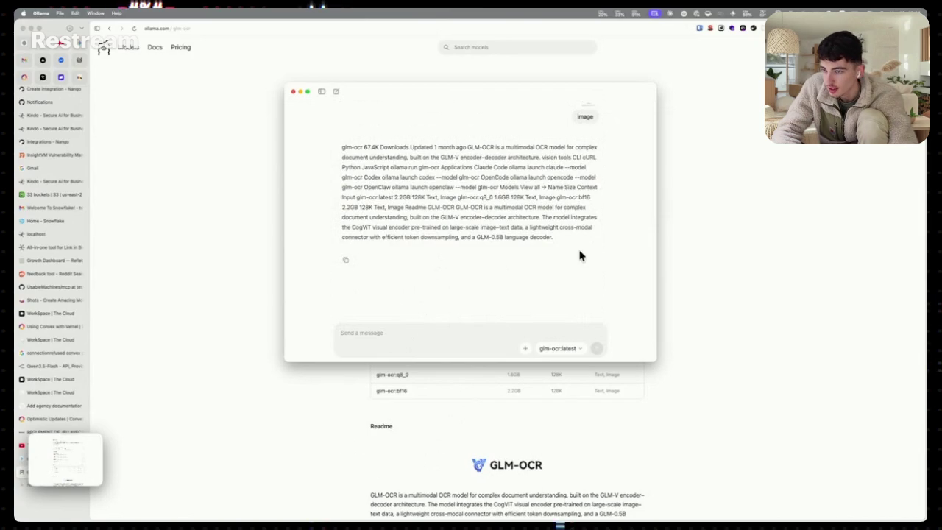
pyautogui.moveTo(580, 255); pyautogui.dragTo(316, 130)
pyautogui.click(331, 168)
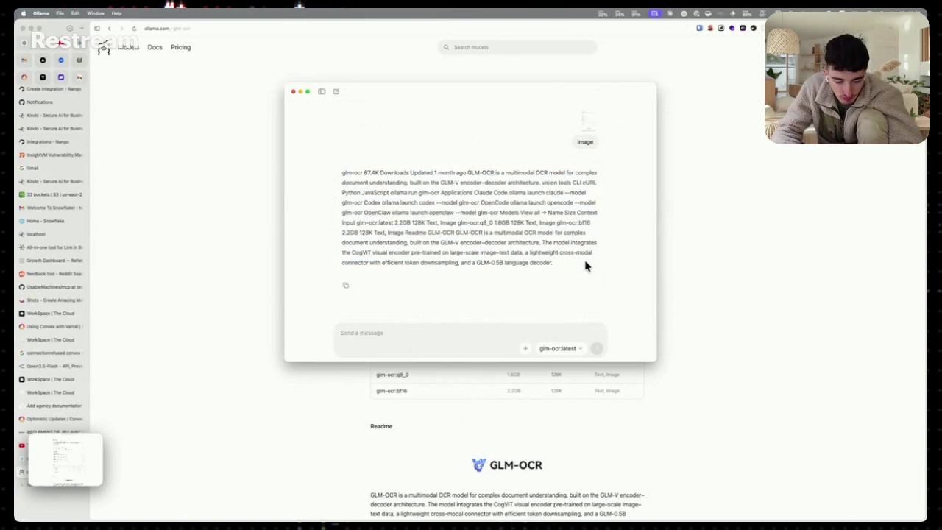
pyautogui.tripleClick(585, 264)
pyautogui.click(615, 121)
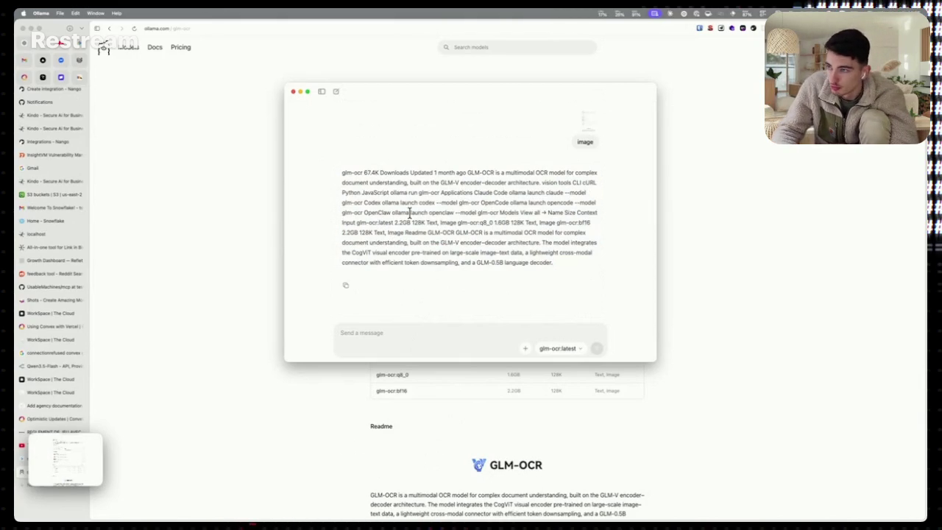
pyautogui.click(476, 485)
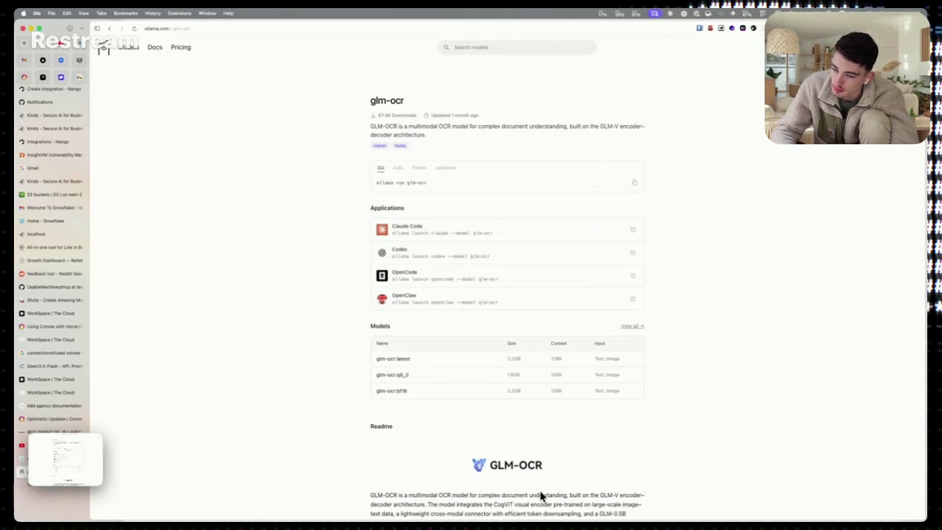
# Scroll the glm-ocr page through its benchmarks and usage examples and back to the top
pyautogui.scroll(-10, 521, 368)
pyautogui.scroll(1, 521, 388)
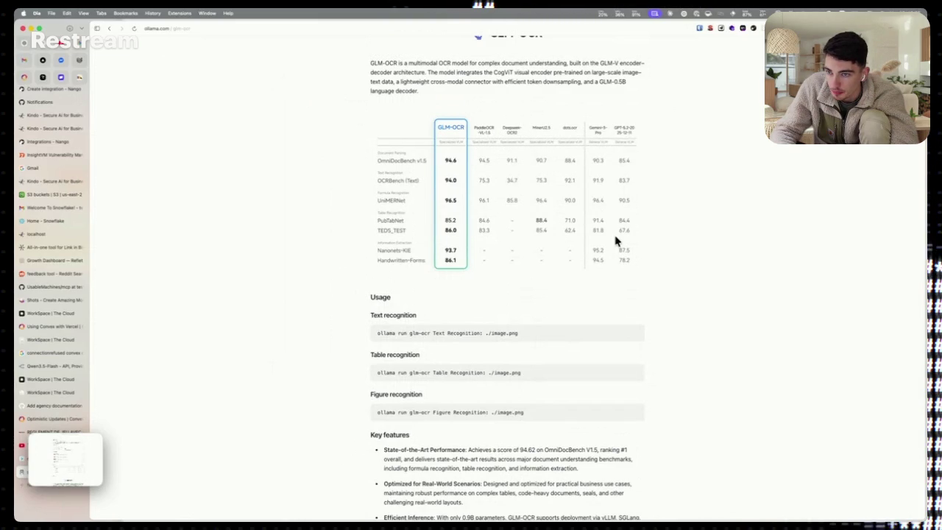
pyautogui.scroll(3, 616, 289)
pyautogui.scroll(-1, 616, 289)
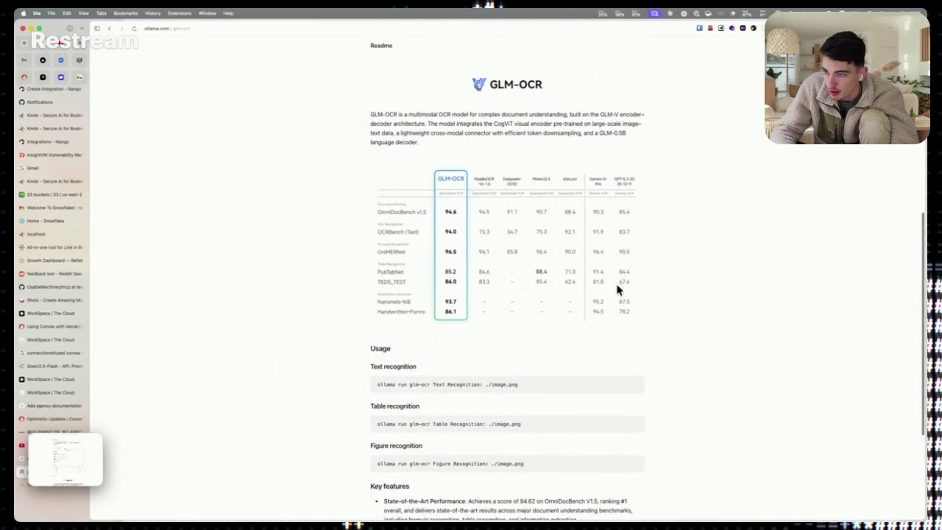
pyautogui.scroll(-5, 458, 204)
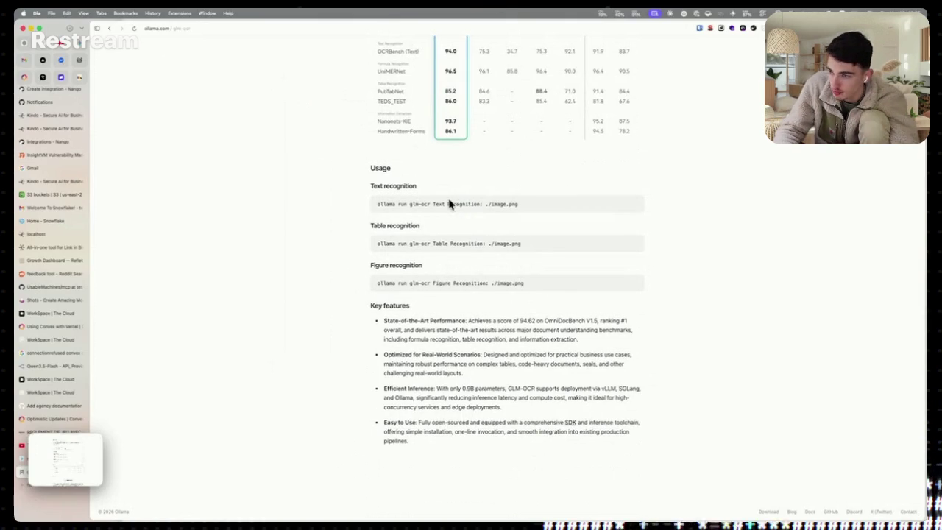
pyautogui.scroll(15, 295, 265)
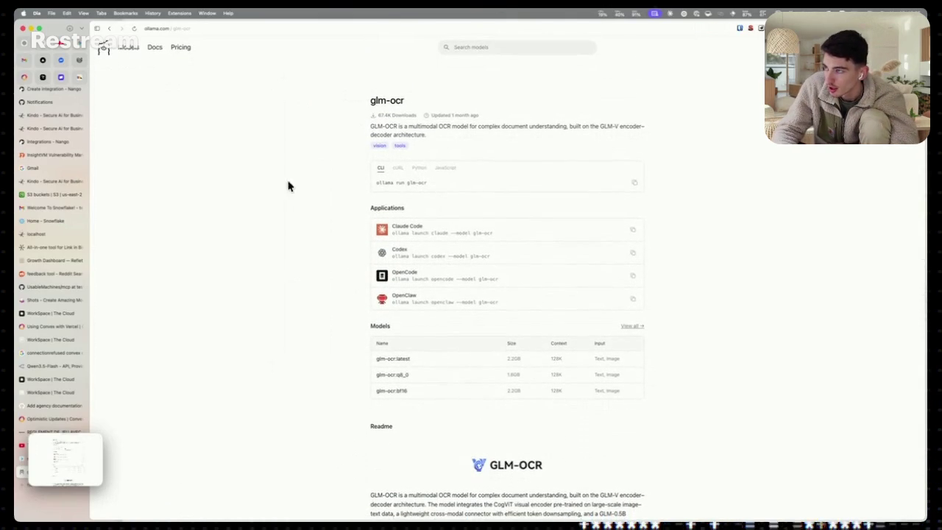
# Peek at the Ollama chat through Mission Control, then switch to the Gmail AINews window
pyautogui.hotkey('ctrl', 'Up')
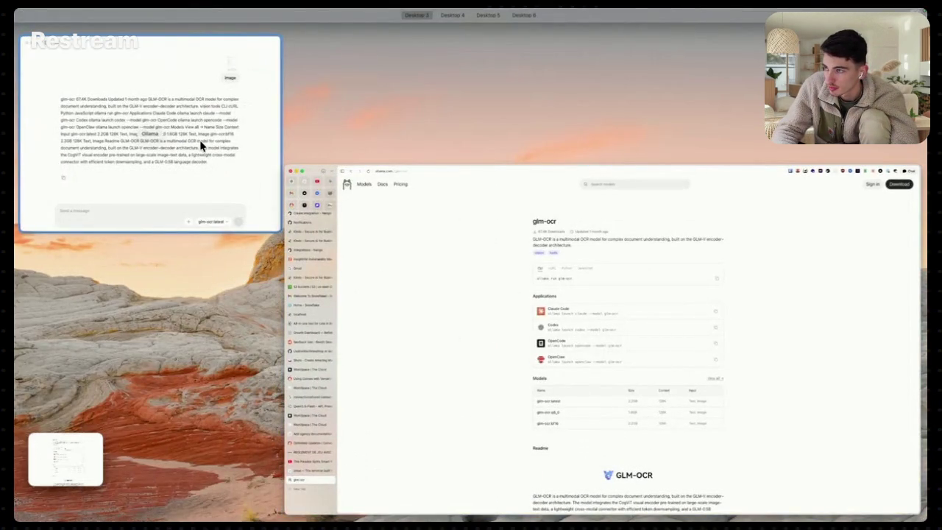
pyautogui.hotkey('ctrl', 'Up')
pyautogui.hotkey('ctrl', 'Up')
pyautogui.click(177, 128)
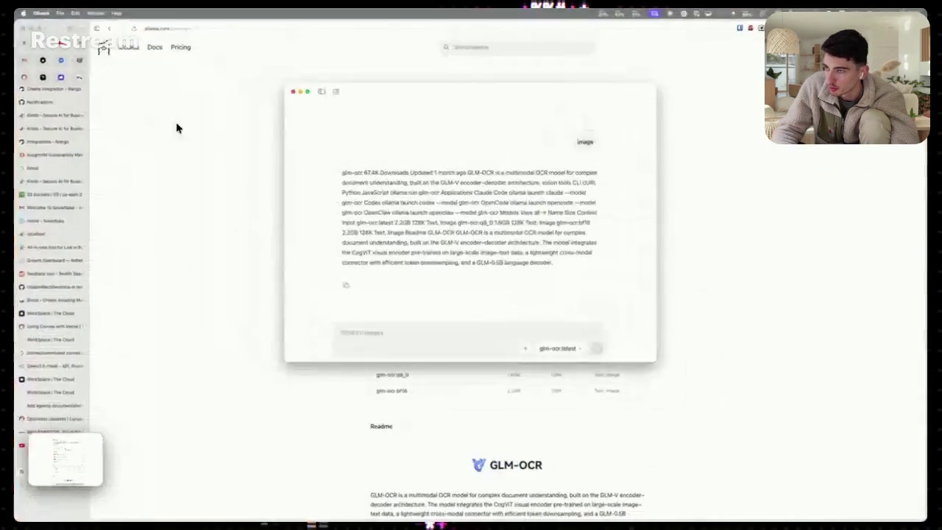
pyautogui.hotkey('ctrl', 'Up')
pyautogui.click(505, 279)
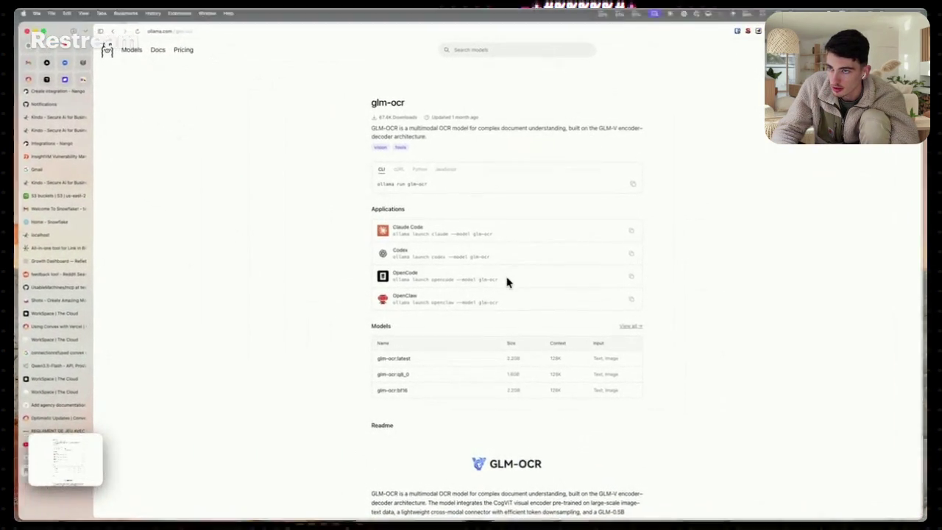
pyautogui.press('super+grave')
pyautogui.scroll(-1, 361, 332)
pyautogui.scroll(3, 360, 332)
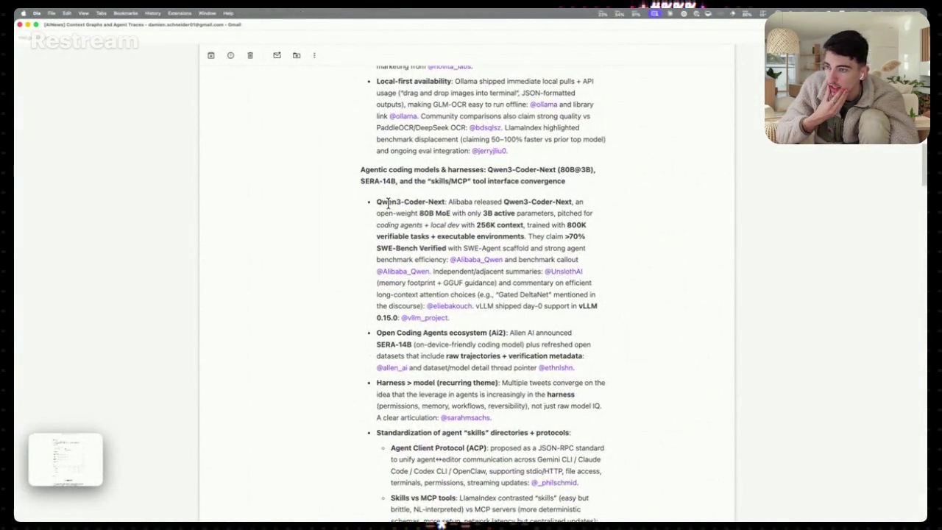
pyautogui.scroll(-10, 388, 206)
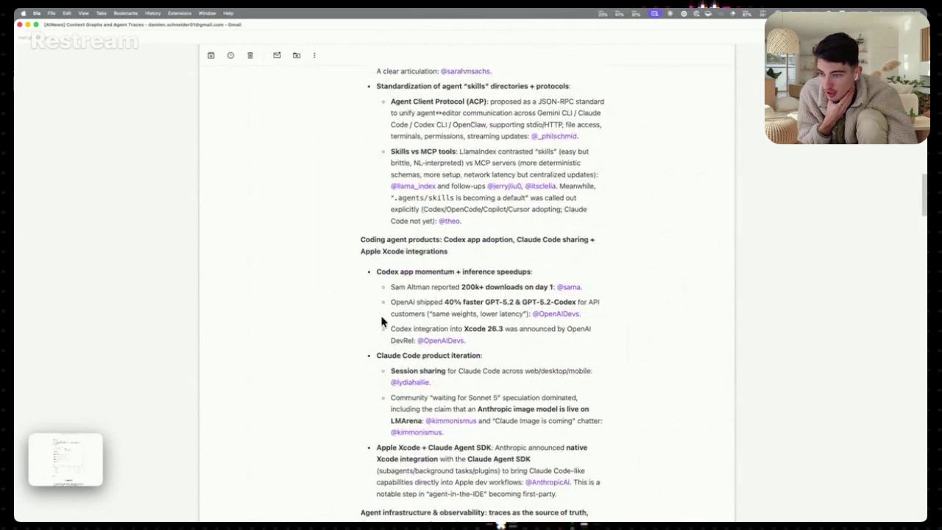
pyautogui.scroll(-1, 382, 321)
pyautogui.scroll(-3, 382, 321)
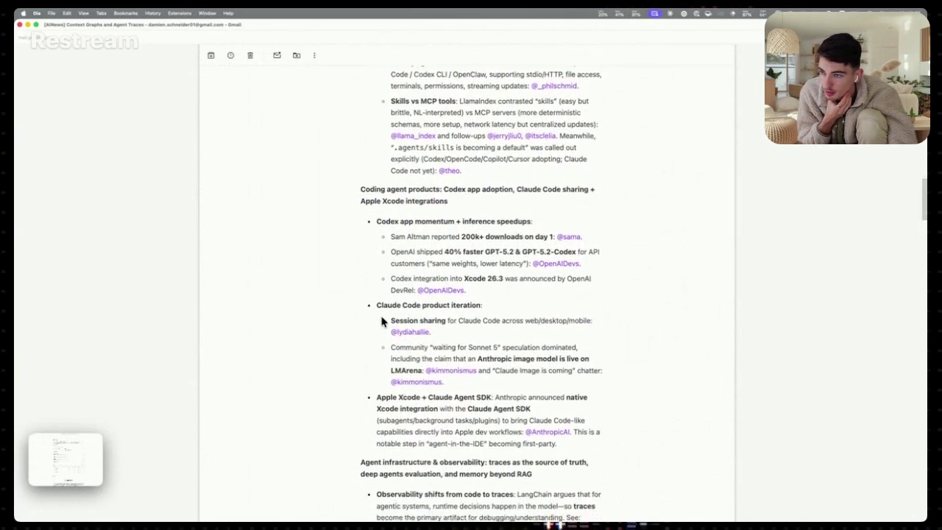
pyautogui.scroll(-5, 382, 321)
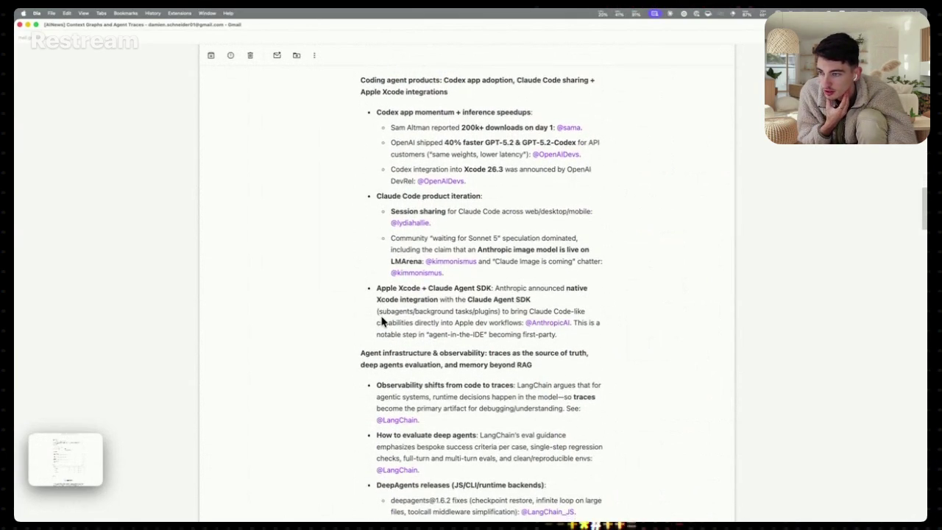
pyautogui.scroll(-5, 379, 316)
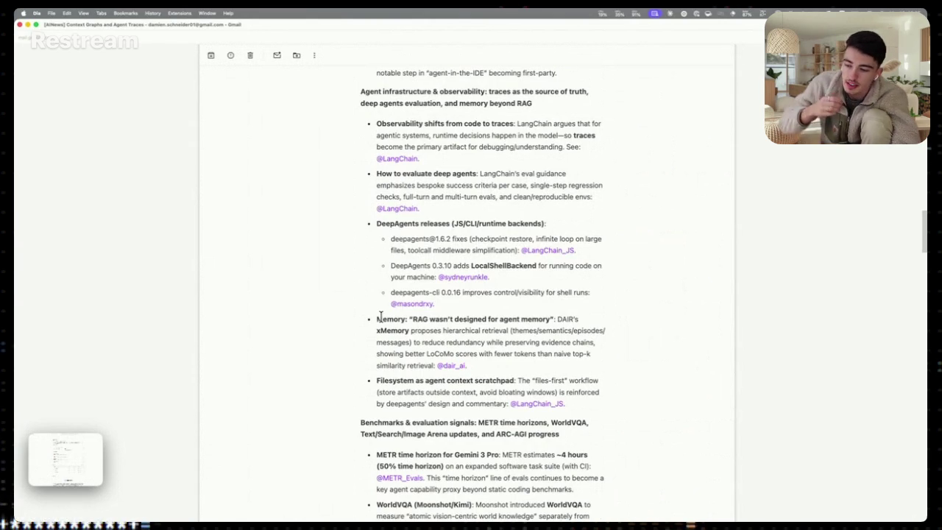
pyautogui.scroll(-2, 378, 324)
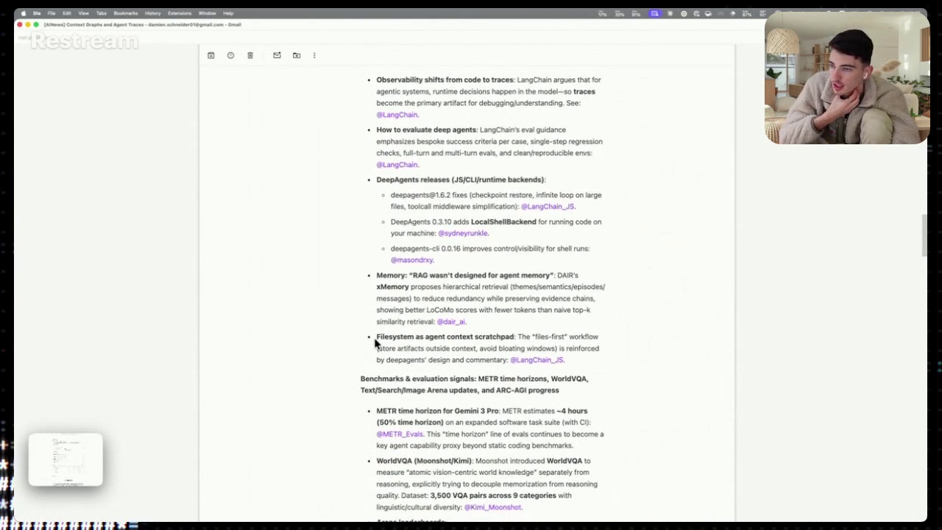
pyautogui.scroll(-1, 375, 342)
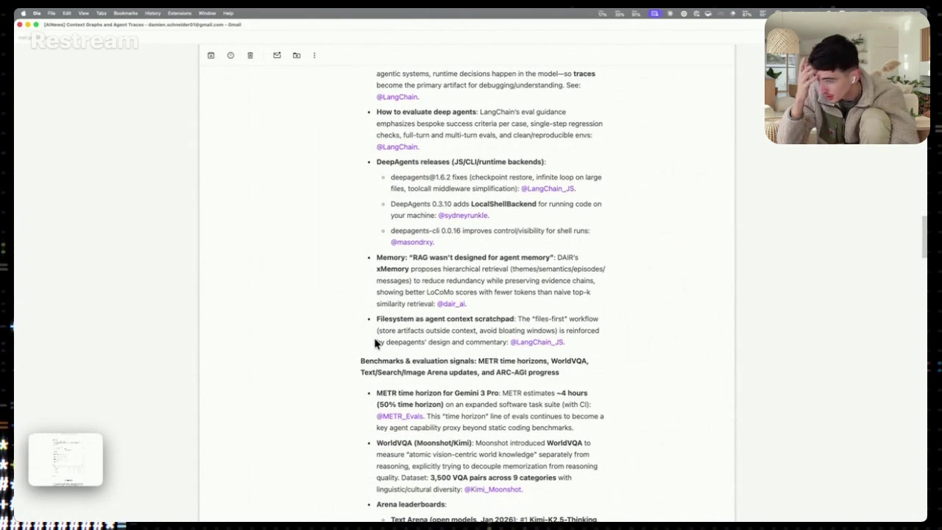
pyautogui.scroll(-3, 375, 342)
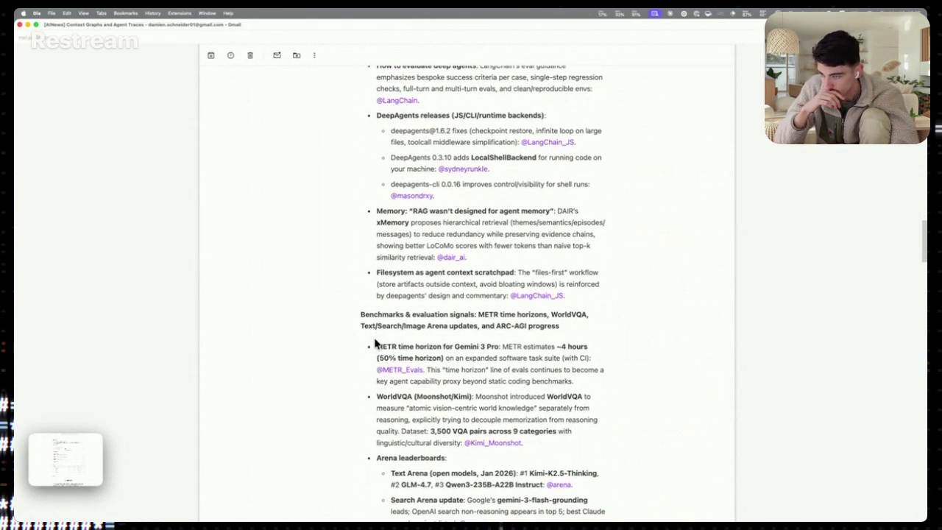
pyautogui.scroll(-1, 375, 342)
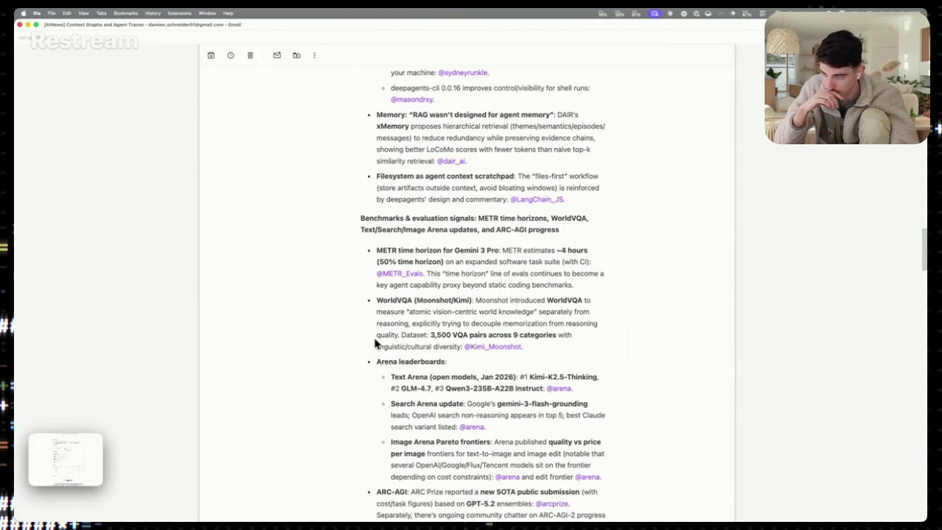
pyautogui.scroll(-1, 375, 342)
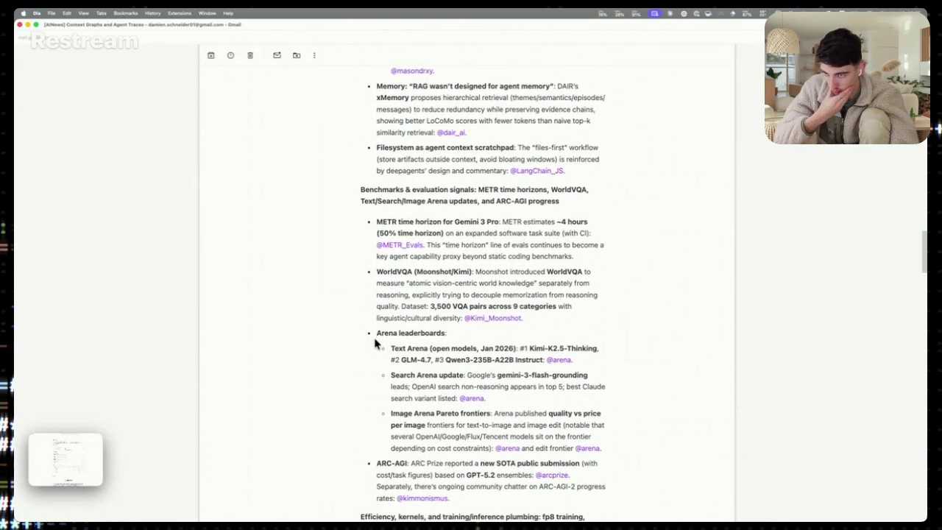
pyautogui.scroll(-1, 376, 342)
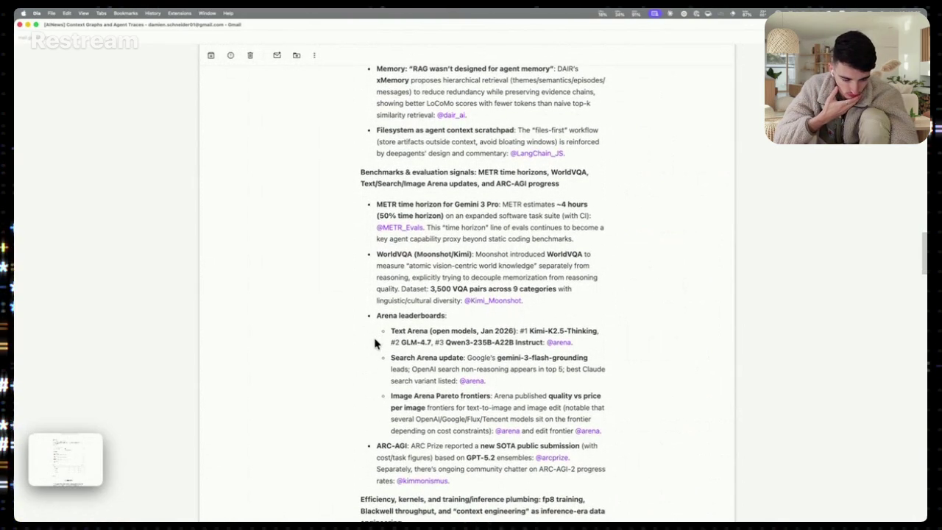
pyautogui.scroll(-1, 375, 342)
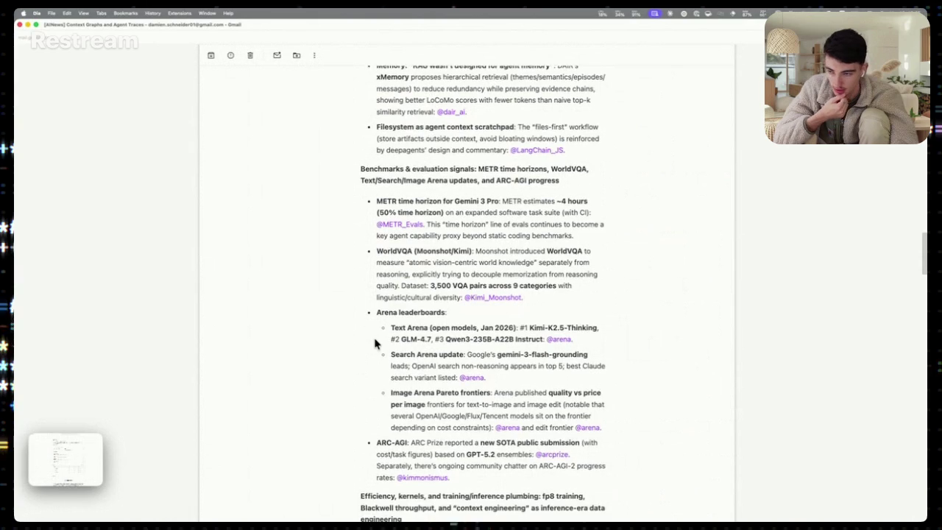
pyautogui.scroll(-1, 376, 342)
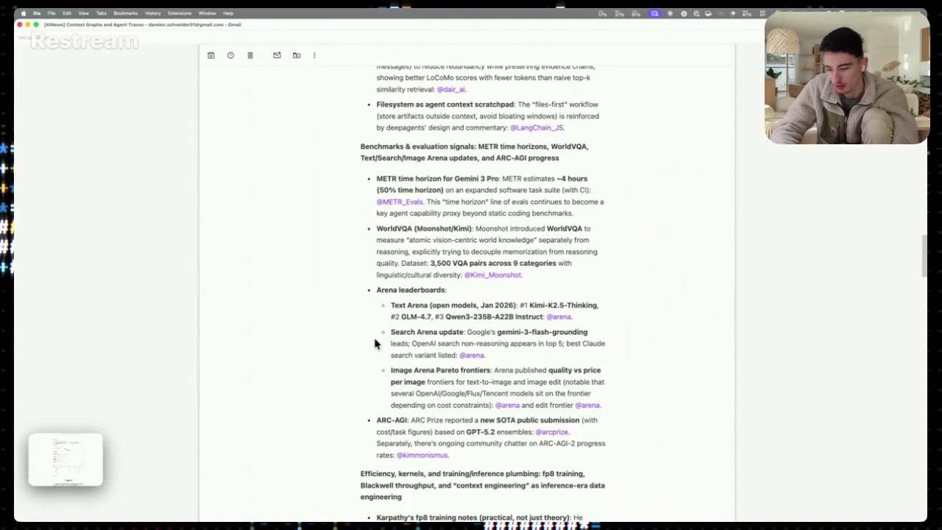
pyautogui.scroll(-1, 368, 328)
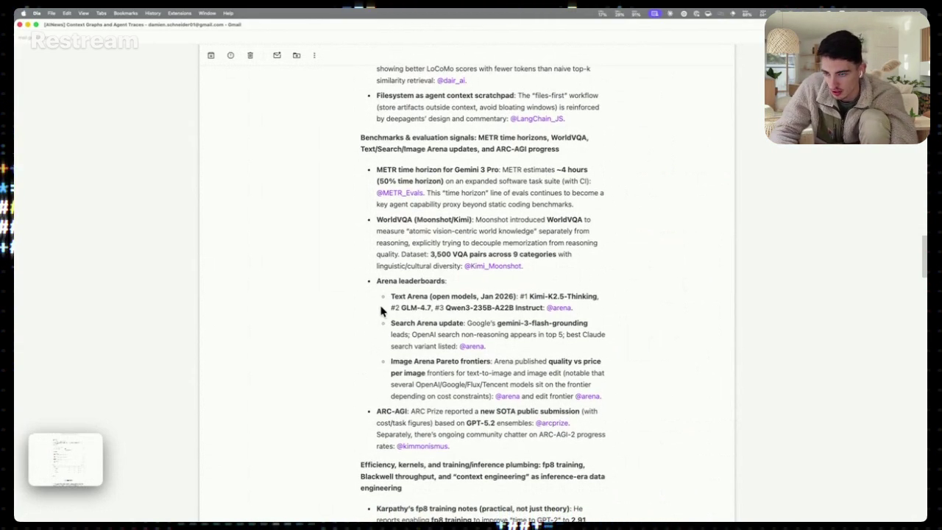
pyautogui.scroll(-5, 395, 350)
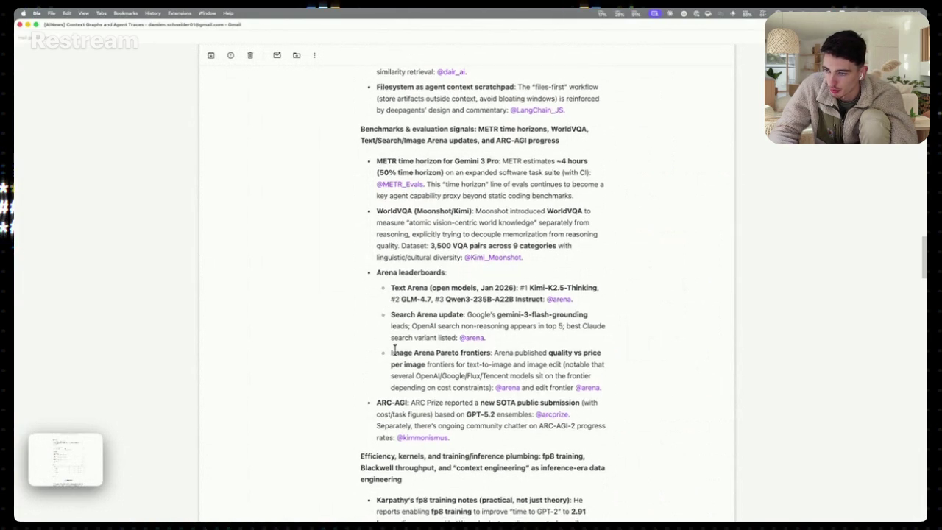
pyautogui.scroll(-3, 396, 351)
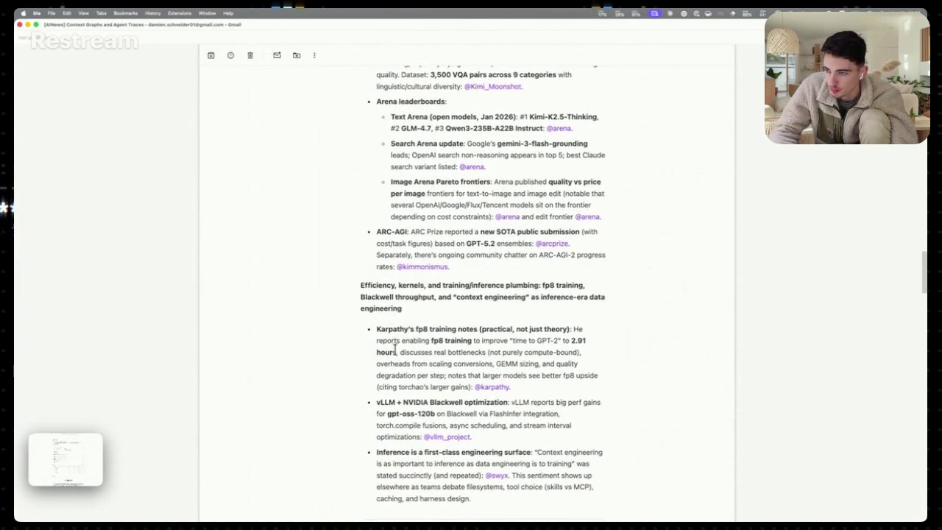
pyautogui.scroll(-2, 395, 354)
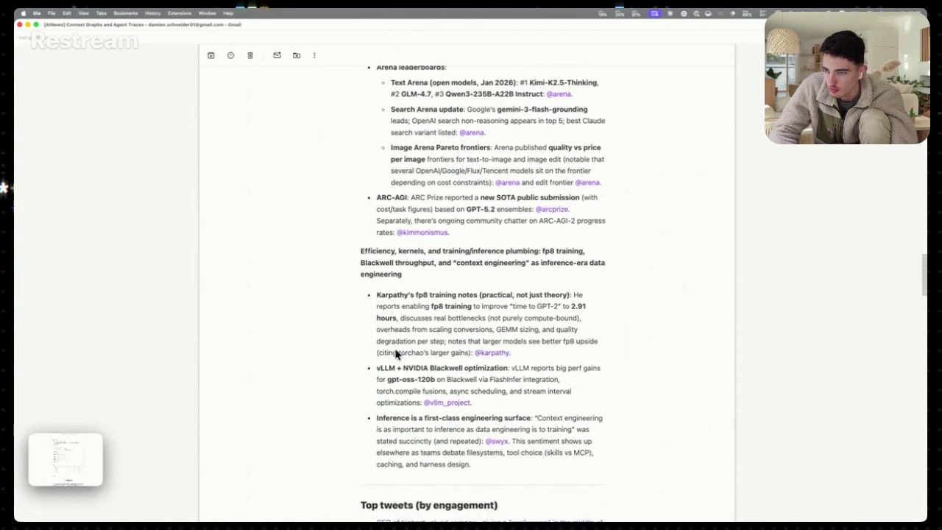
pyautogui.scroll(-6, 395, 354)
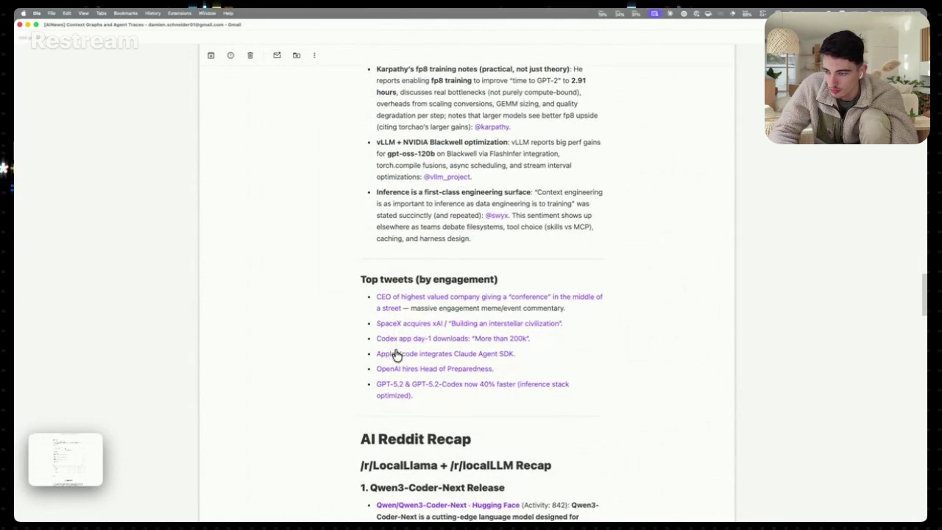
pyautogui.scroll(-20, 279, 226)
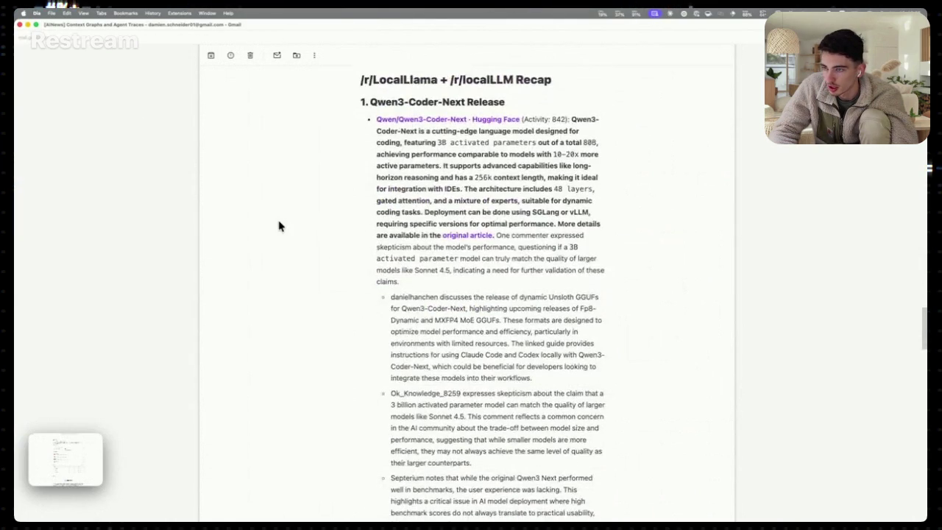
pyautogui.scroll(5, 279, 225)
pyautogui.scroll(-2, 279, 226)
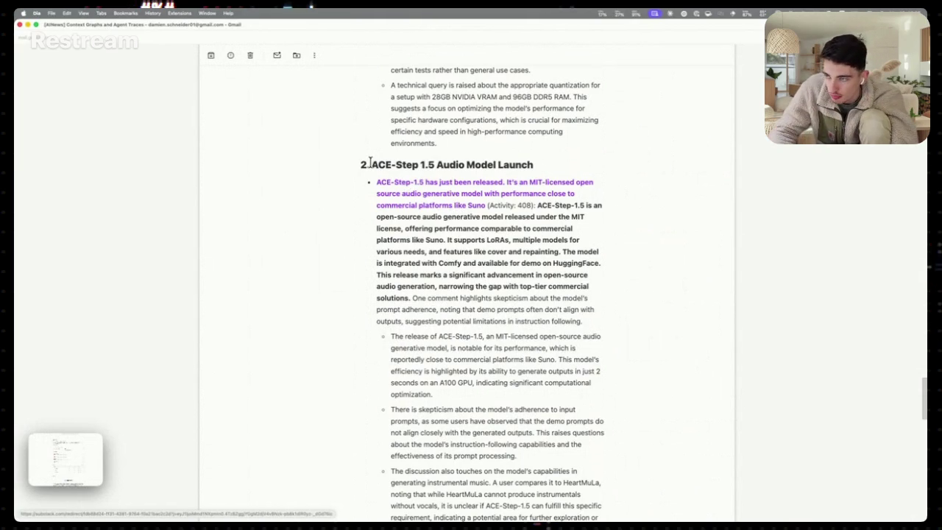
pyautogui.moveTo(370, 162); pyautogui.dragTo(449, 234)
pyautogui.click(450, 262)
pyautogui.scroll(-1, 473, 346)
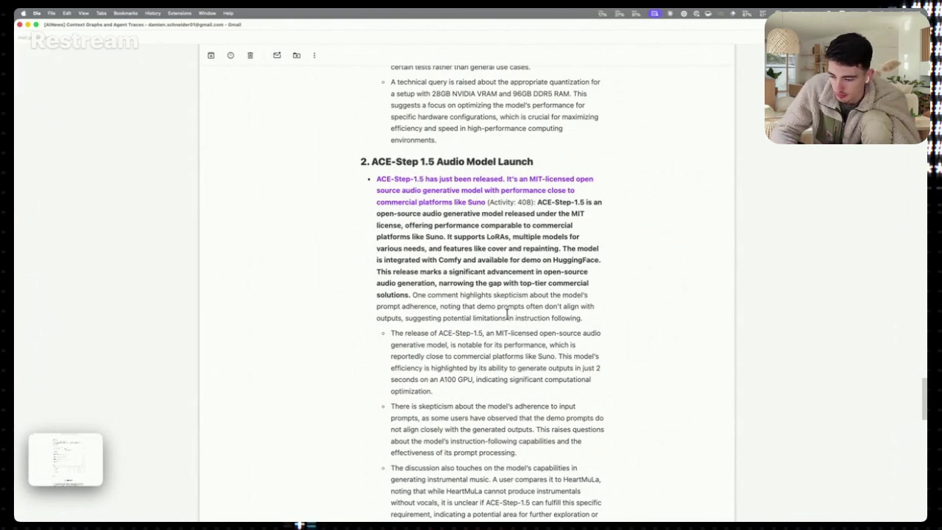
pyautogui.scroll(-1, 510, 353)
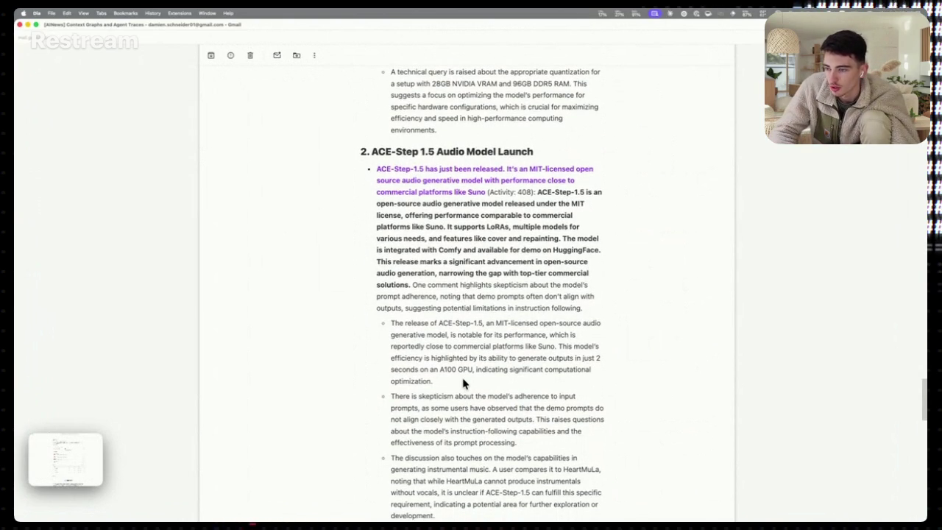
pyautogui.scroll(-1, 463, 381)
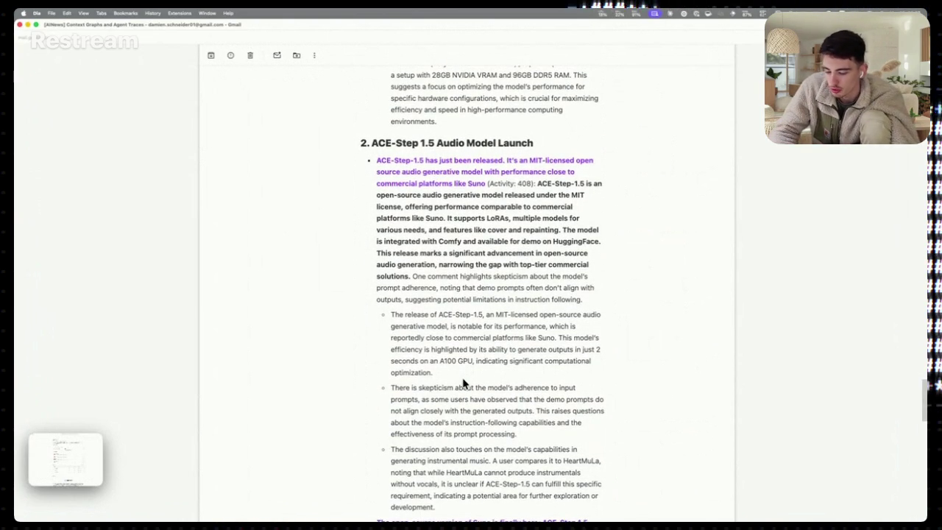
pyautogui.moveTo(483, 374); pyautogui.dragTo(380, 326)
pyautogui.click(380, 326)
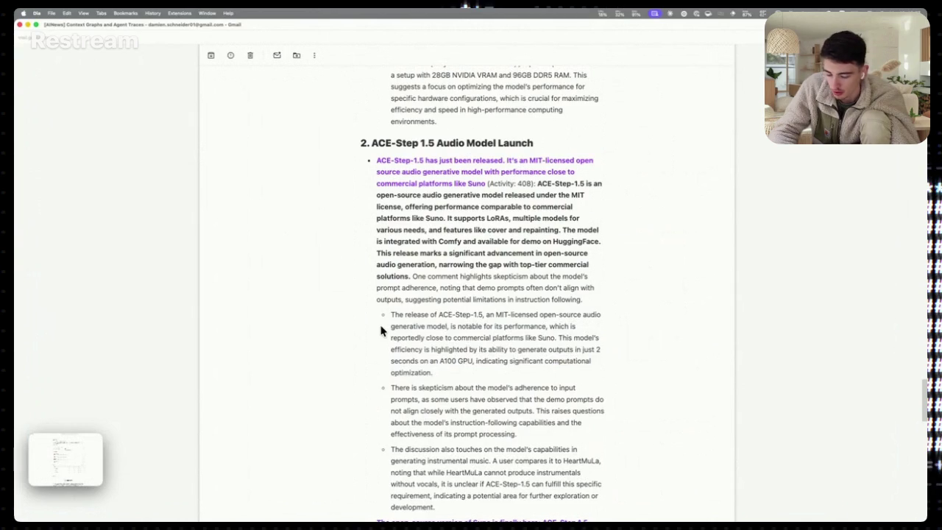
# Read through the newsletter's Local LLM section, then close the Gmail window
pyautogui.scroll(-3, 399, 353)
pyautogui.scroll(-5, 398, 353)
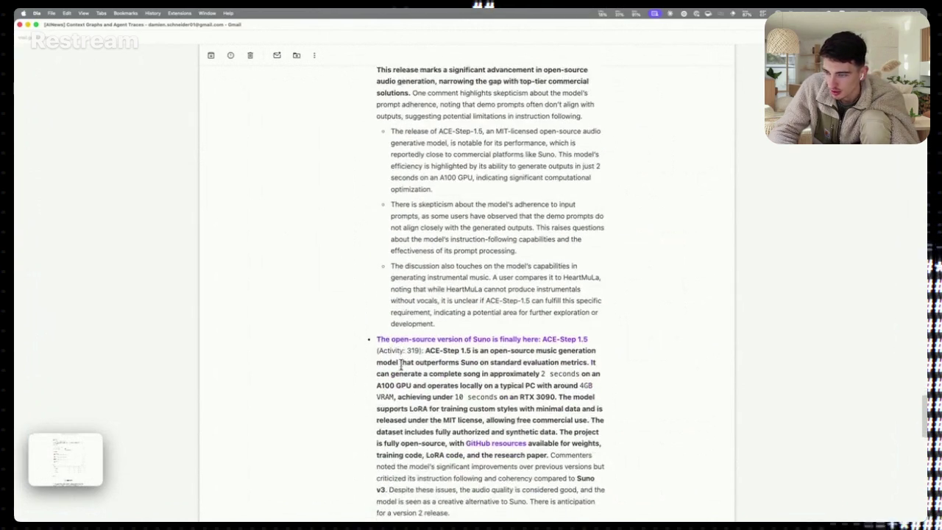
pyautogui.scroll(-2, 420, 386)
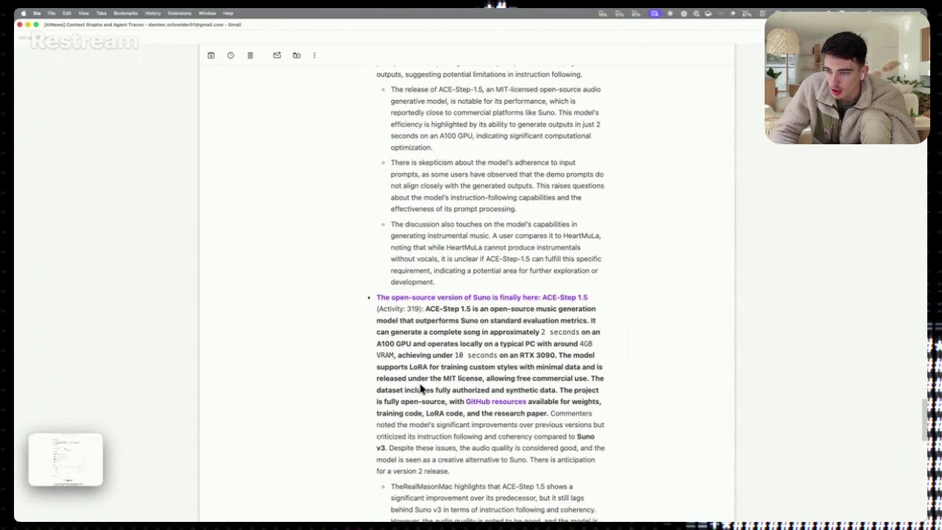
pyautogui.scroll(-1, 421, 388)
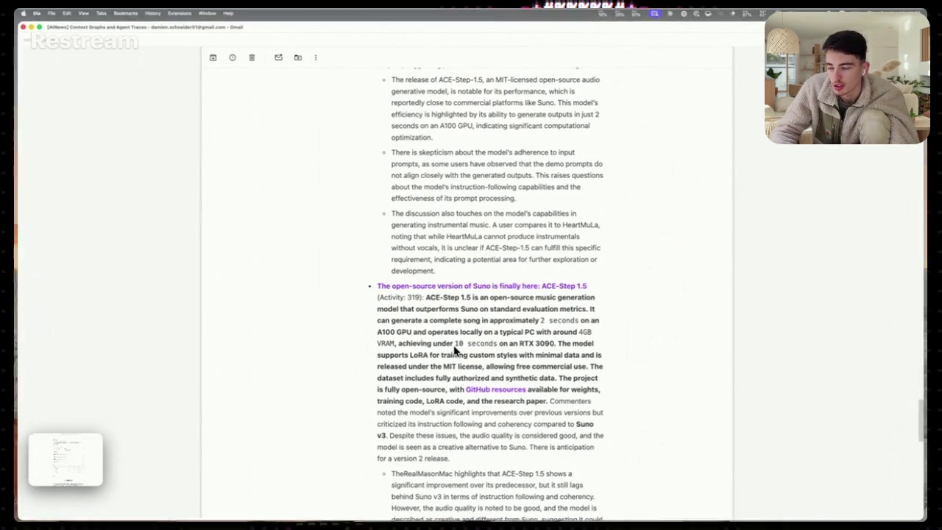
pyautogui.scroll(-5, 454, 352)
pyautogui.scroll(-3, 454, 351)
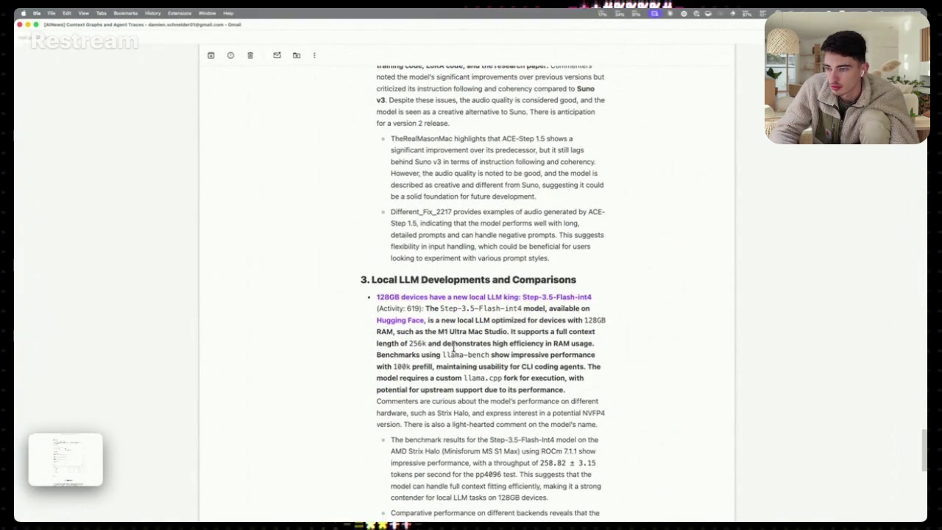
pyautogui.scroll(-1, 469, 398)
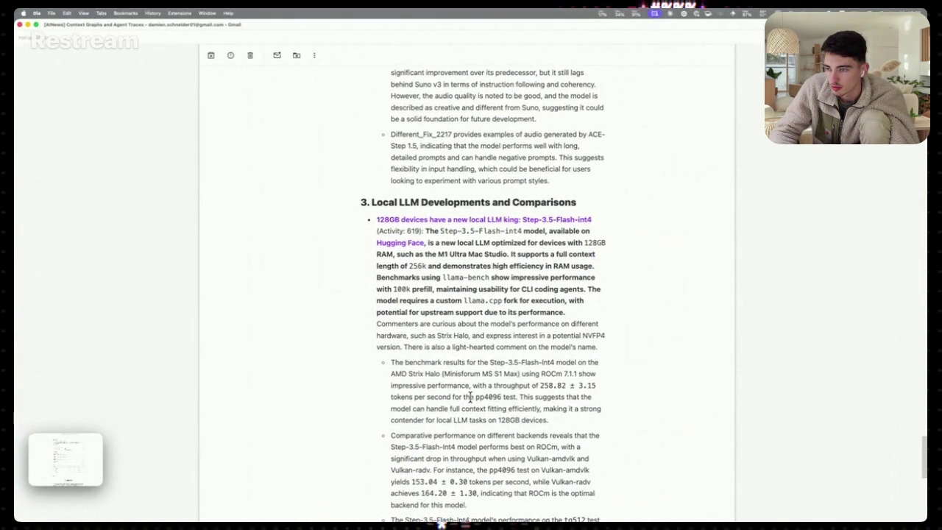
pyautogui.scroll(-1, 469, 398)
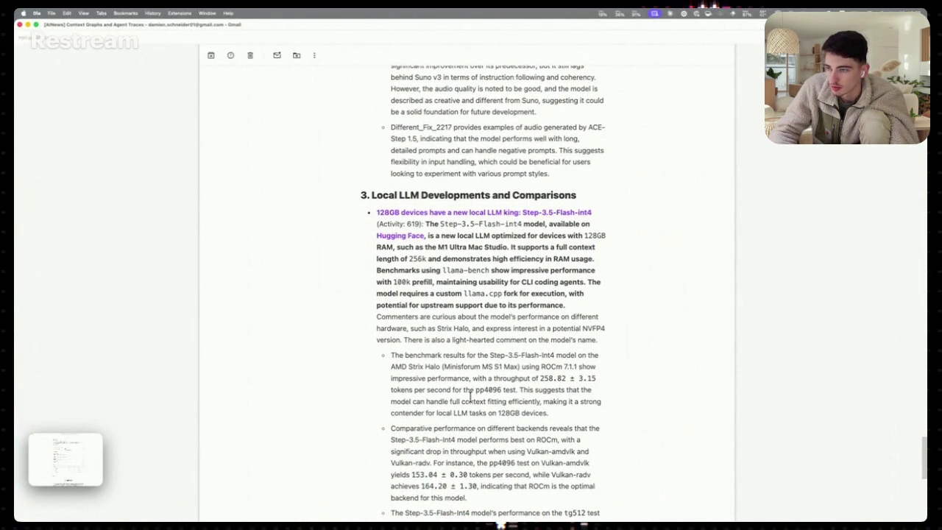
pyautogui.scroll(-2, 469, 398)
pyautogui.scroll(-1, 469, 397)
pyautogui.scroll(2, 470, 398)
pyautogui.scroll(-5, 470, 397)
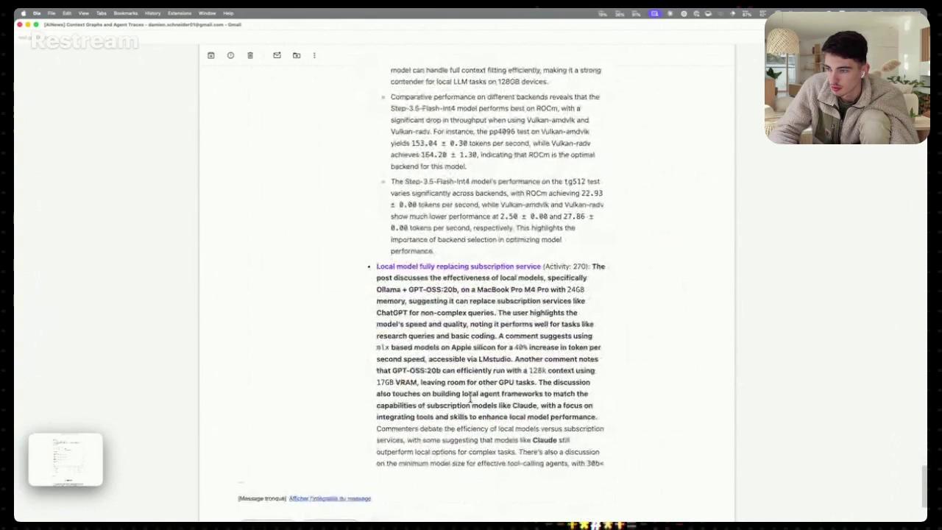
pyautogui.click(20, 25)
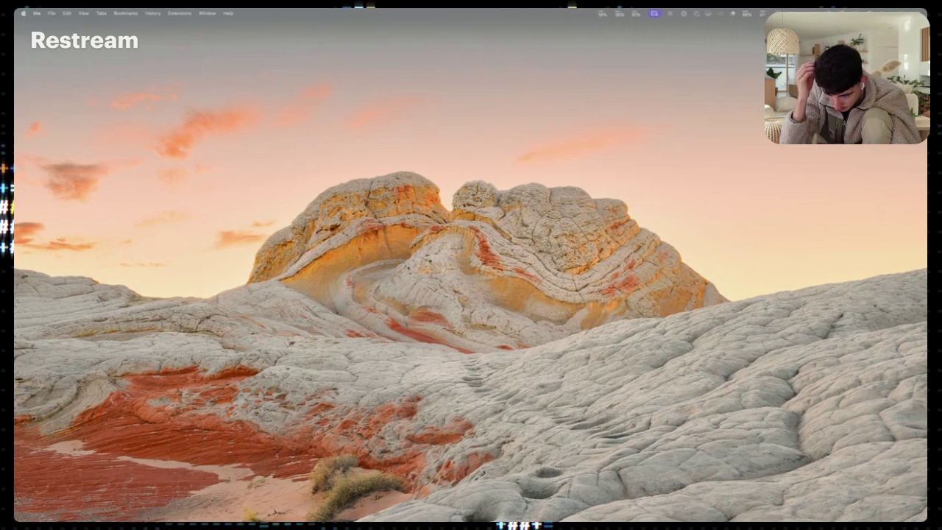
# Reopen the Gmail window showing the 'Autoresearch: Sparks of Recursive Self Improvement' email
pyautogui.click(460, 519)
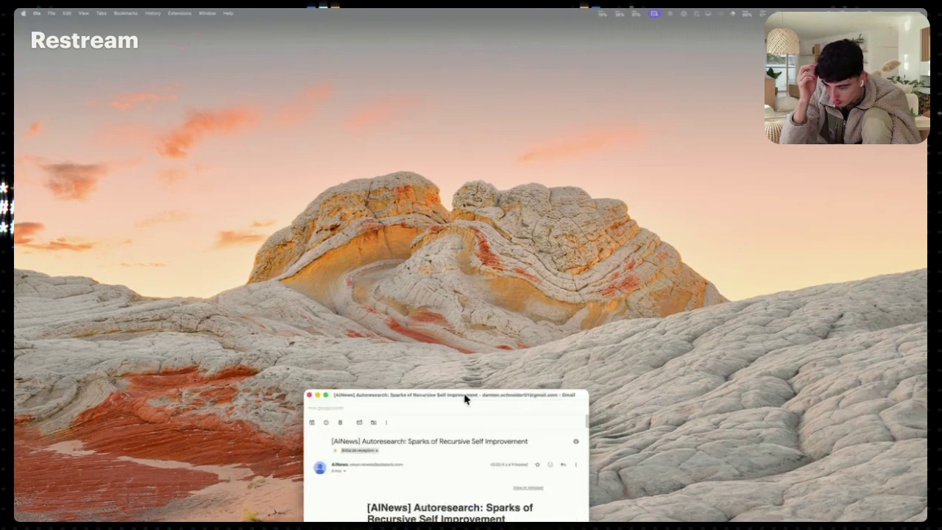
pyautogui.doubleClick(495, 197)
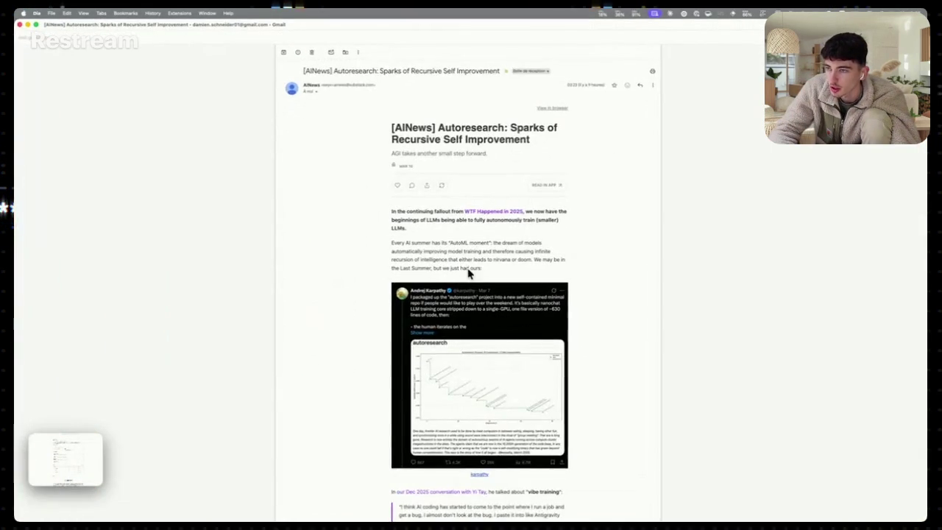
pyautogui.scroll(-3, 469, 274)
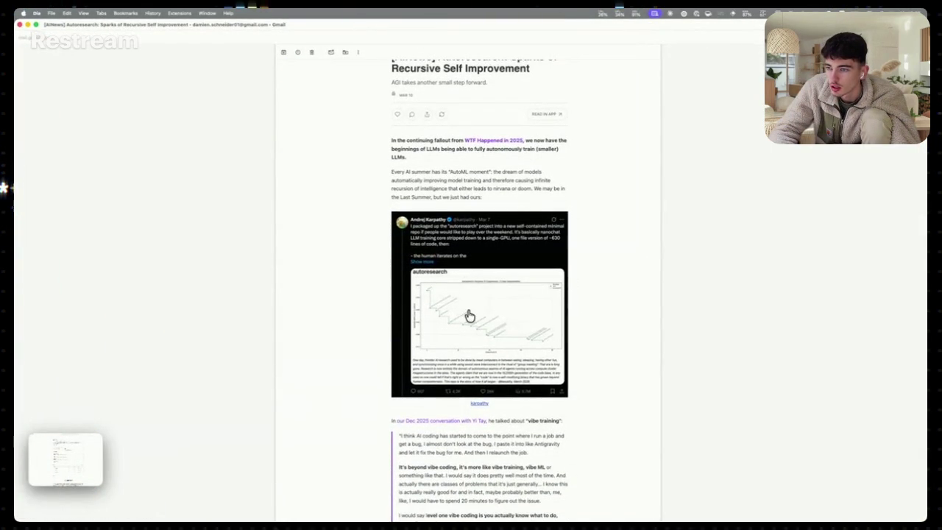
pyautogui.scroll(-5, 470, 316)
pyautogui.scroll(-20, 475, 416)
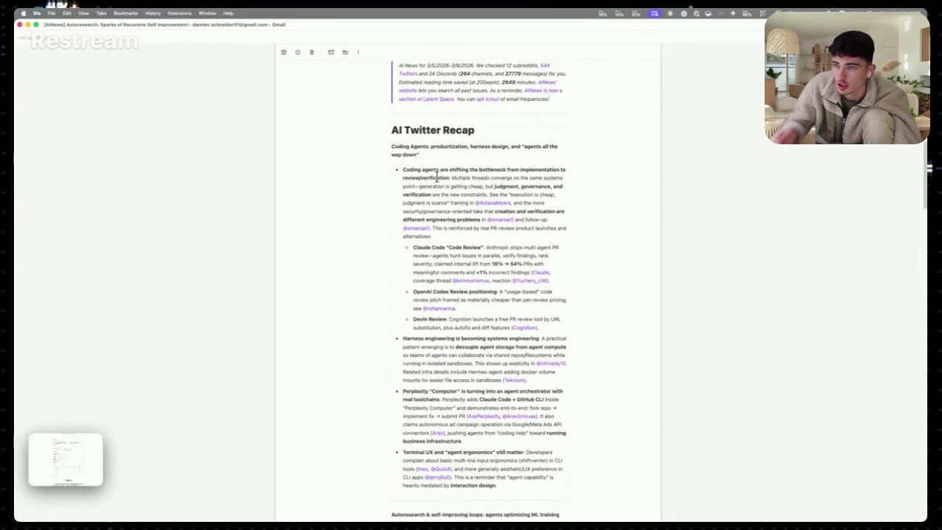
pyautogui.scroll(-3, 439, 194)
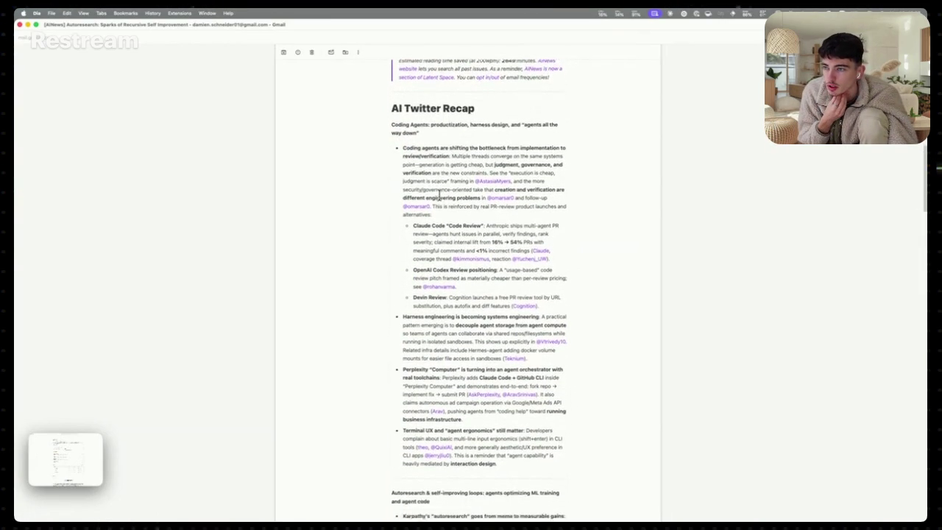
pyautogui.scroll(-2, 454, 199)
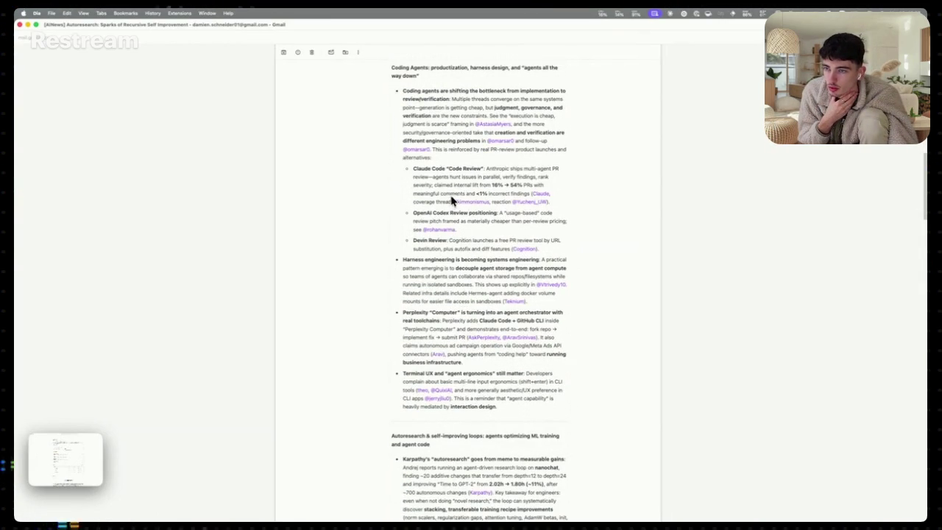
pyautogui.moveTo(448, 168); pyautogui.dragTo(485, 169)
pyautogui.click(483, 185)
pyautogui.scroll(-7, 483, 186)
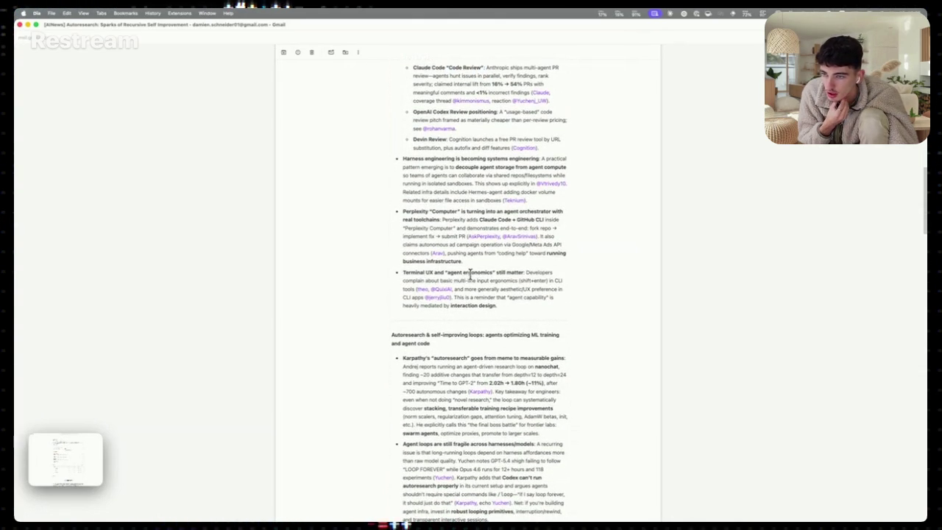
pyautogui.press('super+equal')
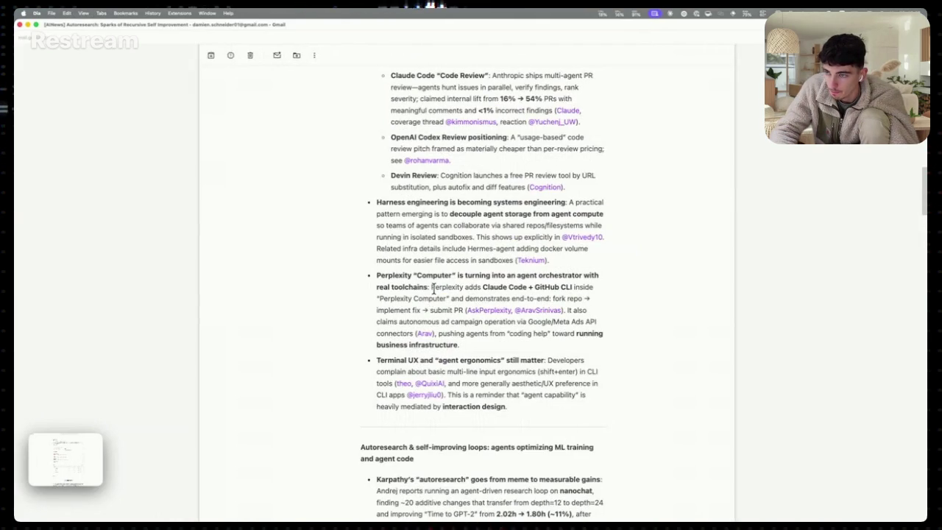
pyautogui.scroll(2, 433, 290)
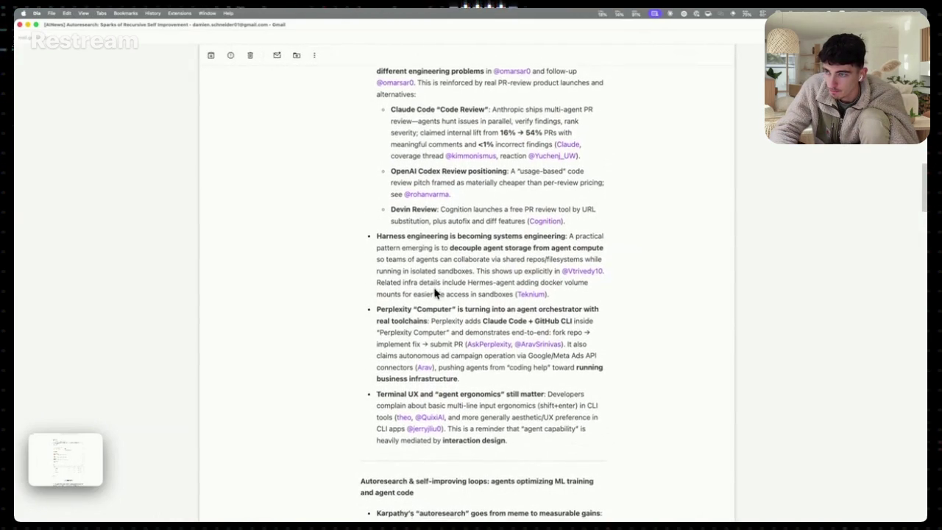
pyautogui.scroll(2, 434, 291)
pyautogui.scroll(1, 434, 291)
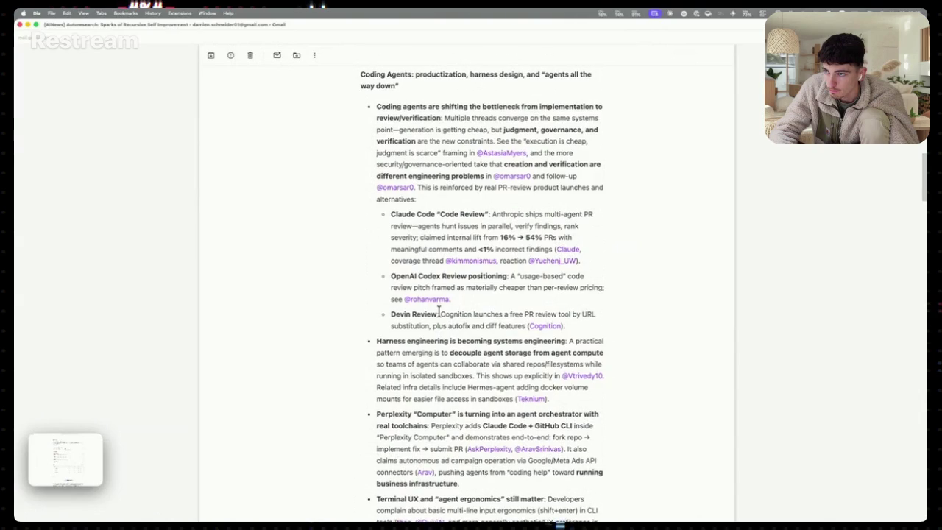
pyautogui.scroll(-6, 438, 311)
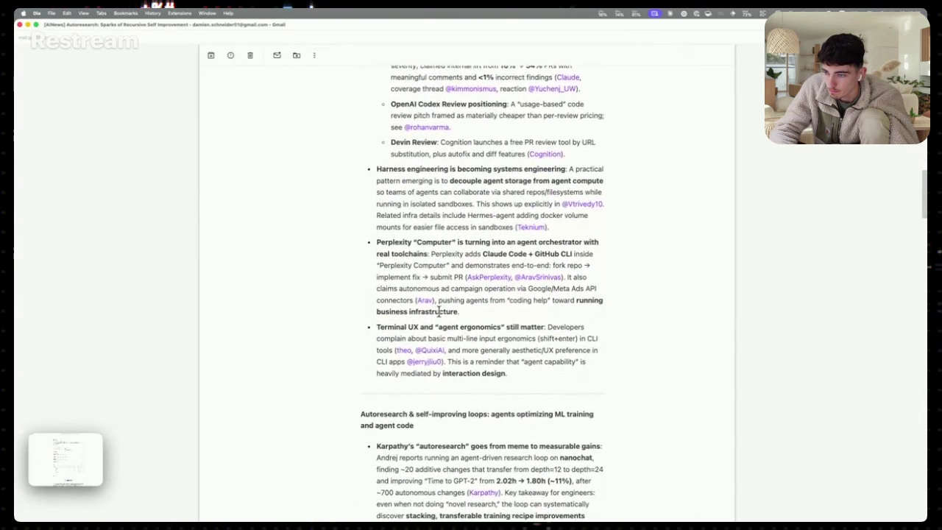
pyautogui.scroll(-2, 439, 312)
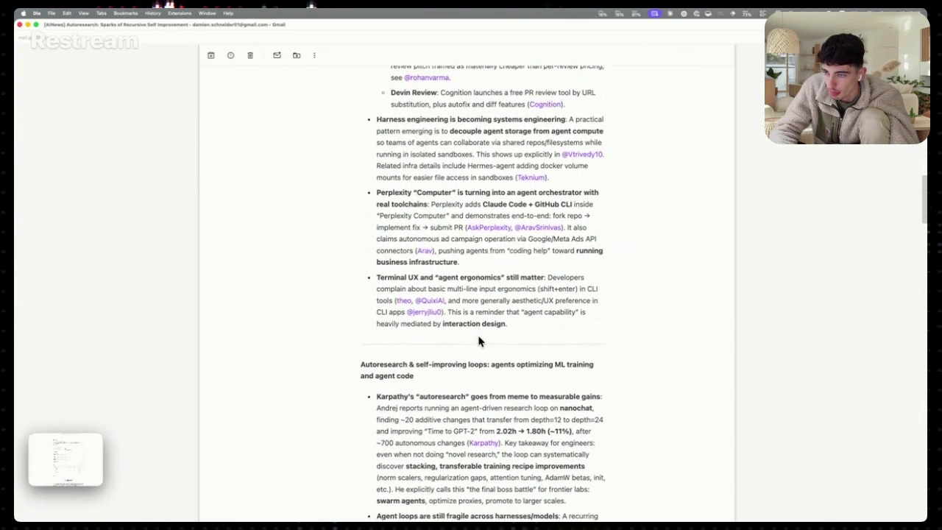
pyautogui.scroll(-5, 478, 341)
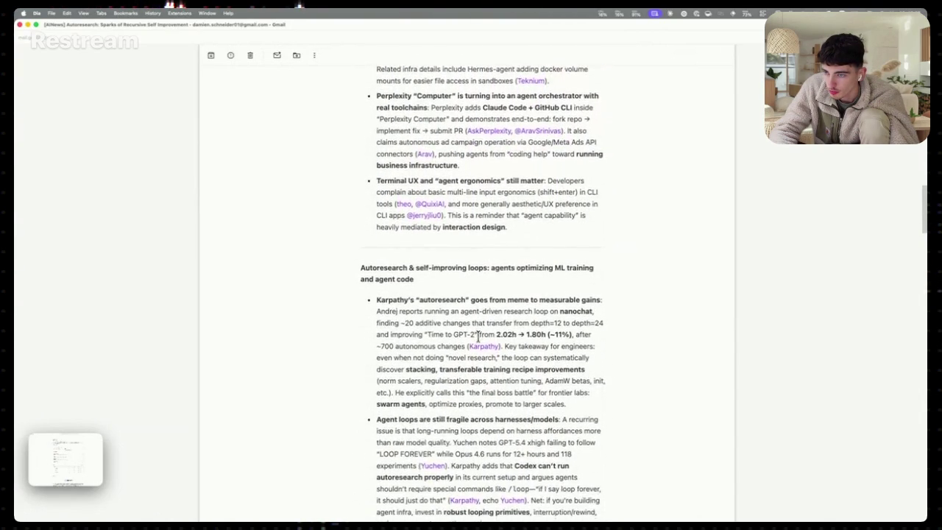
pyautogui.scroll(-4, 479, 341)
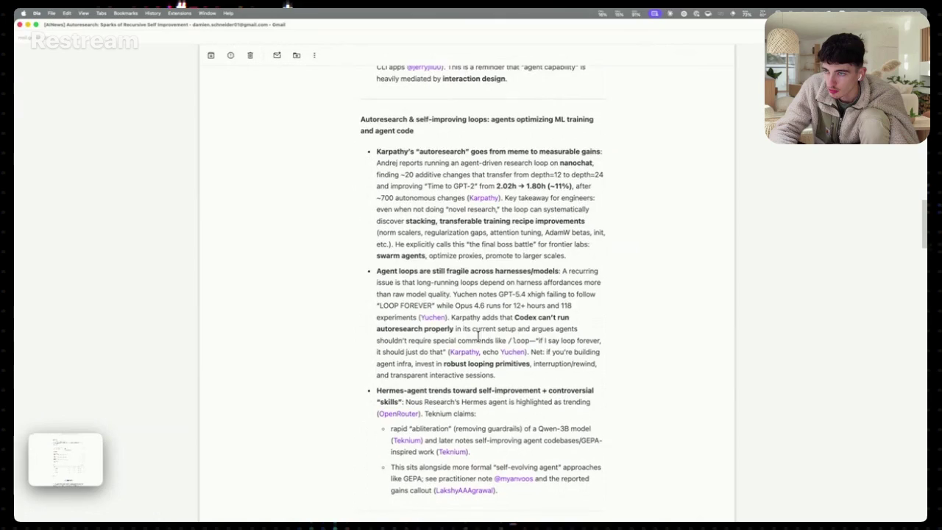
pyautogui.scroll(-1, 478, 335)
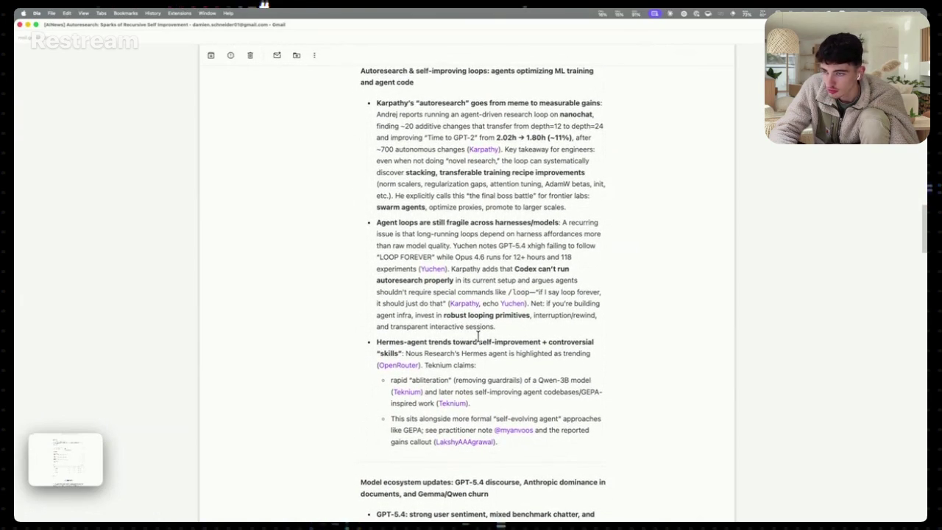
pyautogui.scroll(-5, 478, 336)
pyautogui.scroll(-6, 478, 336)
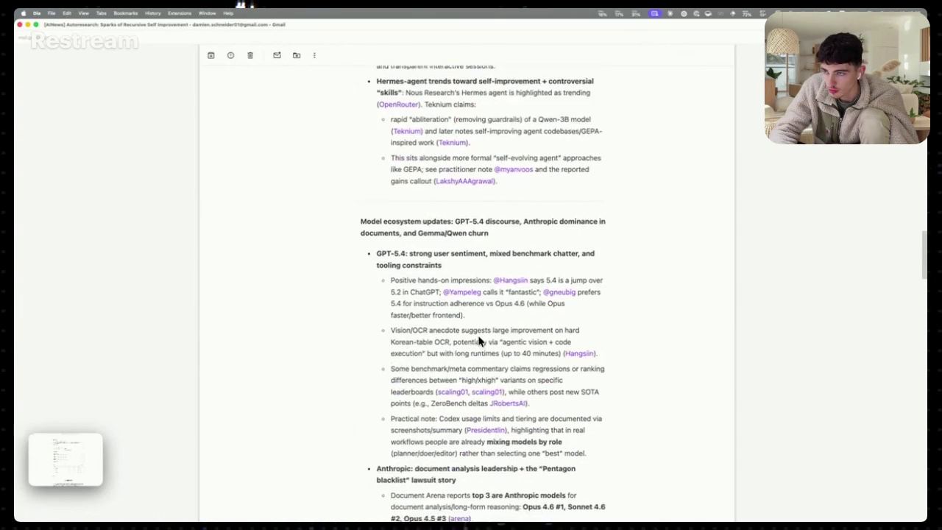
pyautogui.scroll(-1, 478, 344)
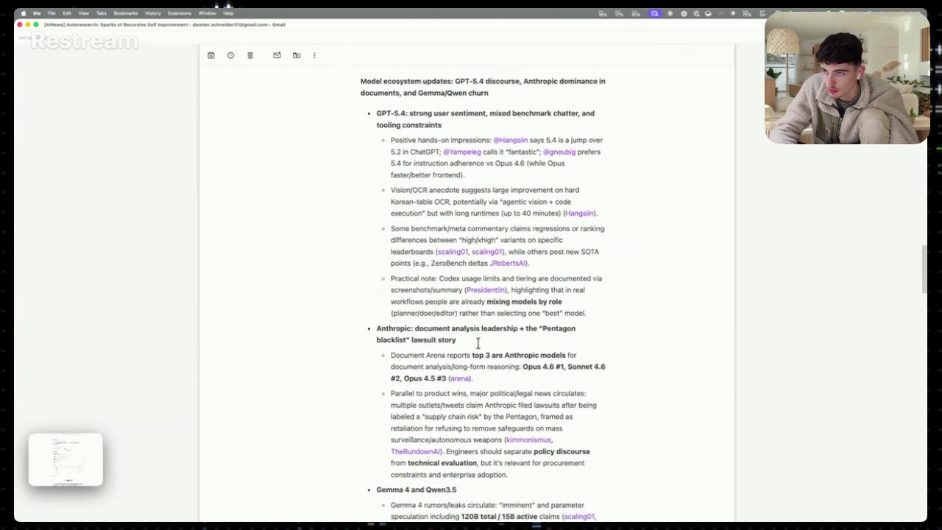
pyautogui.scroll(-2, 478, 343)
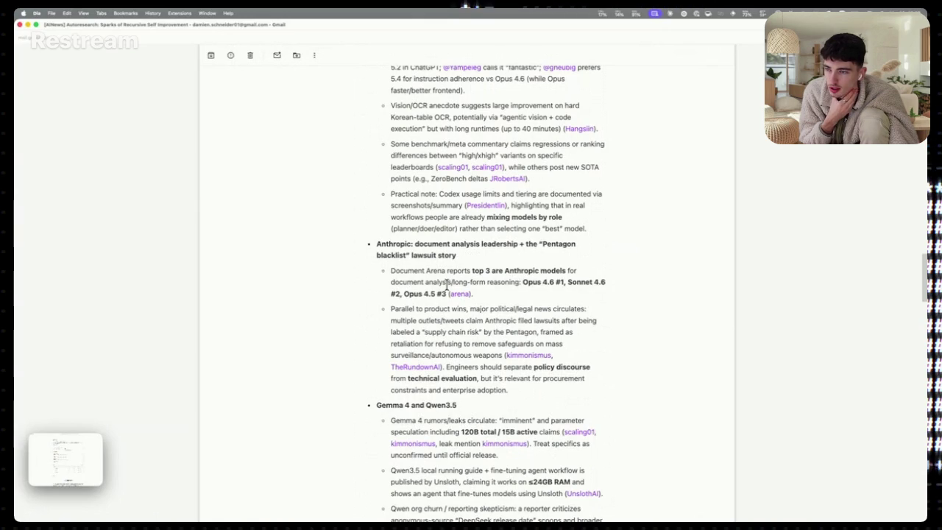
pyautogui.moveTo(522, 282)
pyautogui.mouseDown()
pyautogui.moveTo(562, 282)
pyautogui.moveTo(526, 270)
pyautogui.moveTo(532, 286)
pyautogui.moveTo(525, 276)
pyautogui.moveTo(540, 278)
pyautogui.moveTo(526, 299)
pyautogui.moveTo(524, 275)
pyautogui.moveTo(553, 286)
pyautogui.mouseUp()
pyautogui.scroll(-1, 523, 297)
pyautogui.click(525, 270)
pyautogui.click(532, 287)
pyautogui.click(524, 297)
pyautogui.click(515, 287)
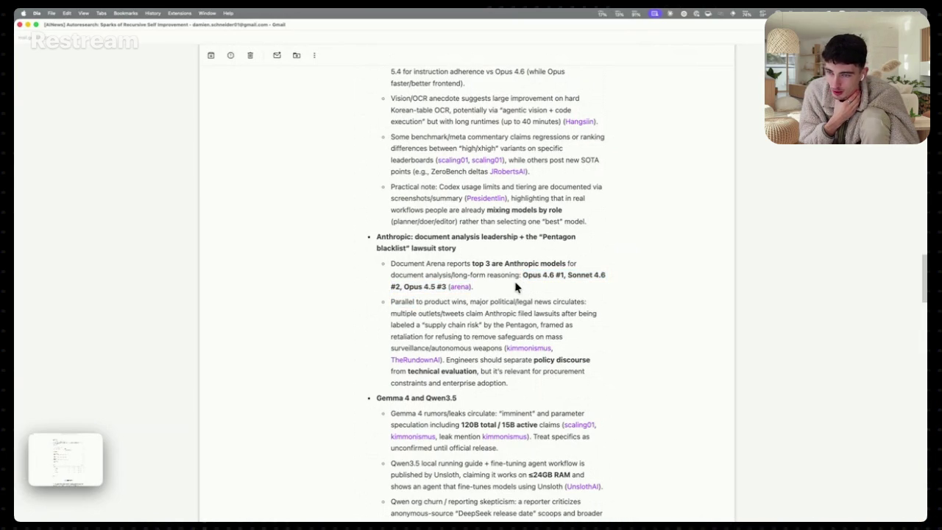
pyautogui.scroll(-2, 471, 289)
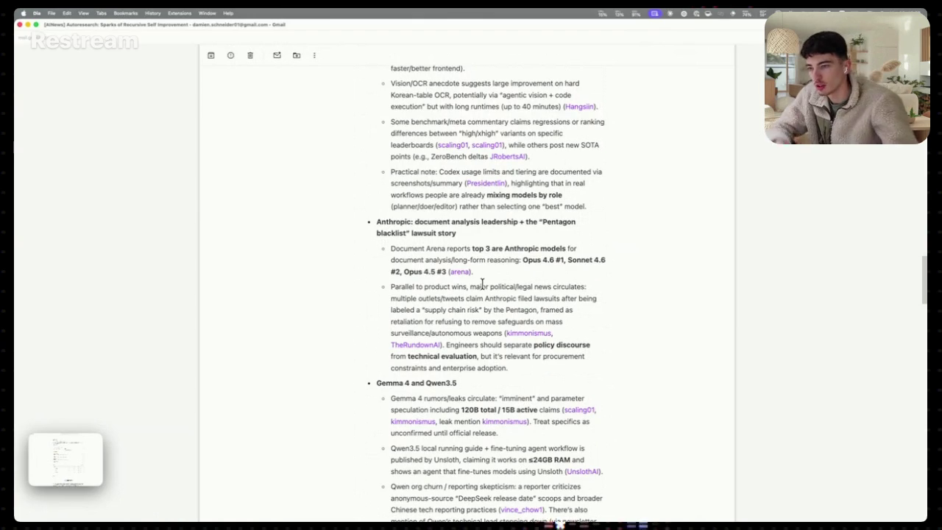
pyautogui.scroll(-1, 482, 284)
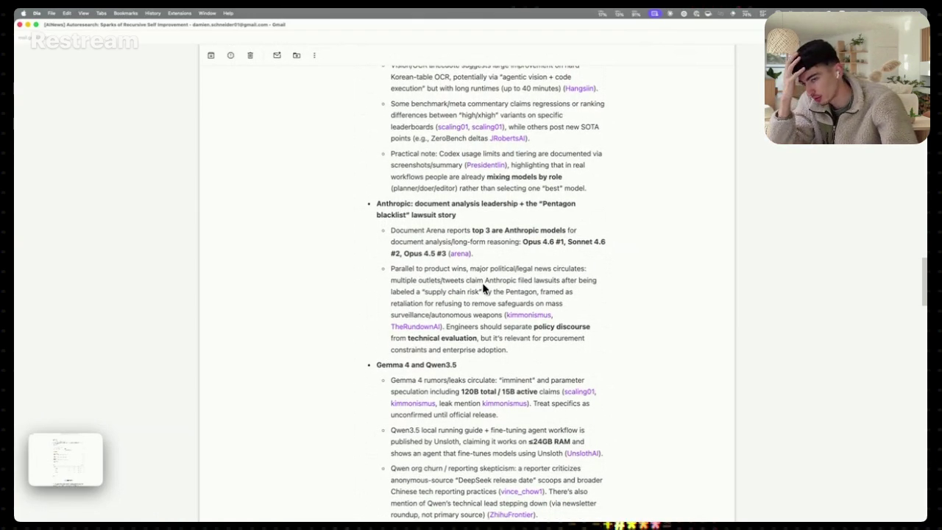
pyautogui.scroll(-2, 483, 289)
pyautogui.scroll(-1, 483, 318)
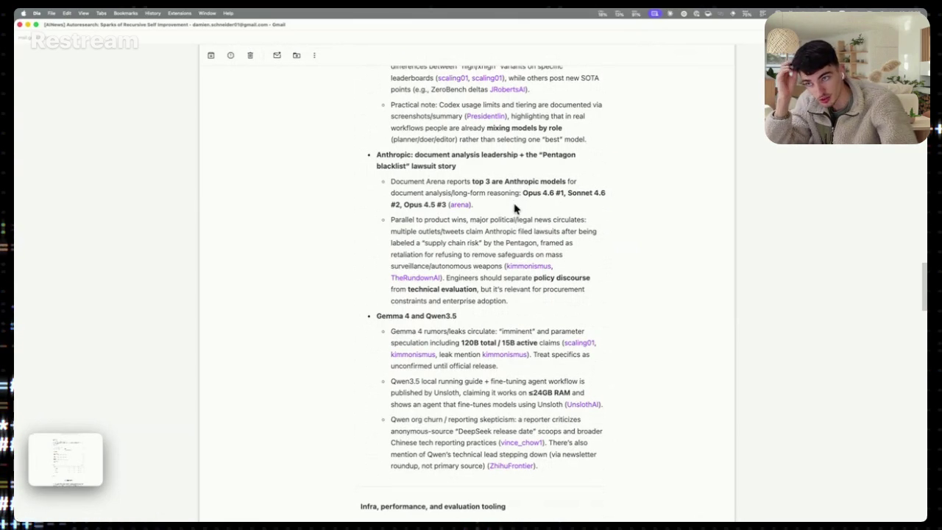
pyautogui.moveTo(446, 205); pyautogui.dragTo(521, 193)
pyautogui.click(521, 192)
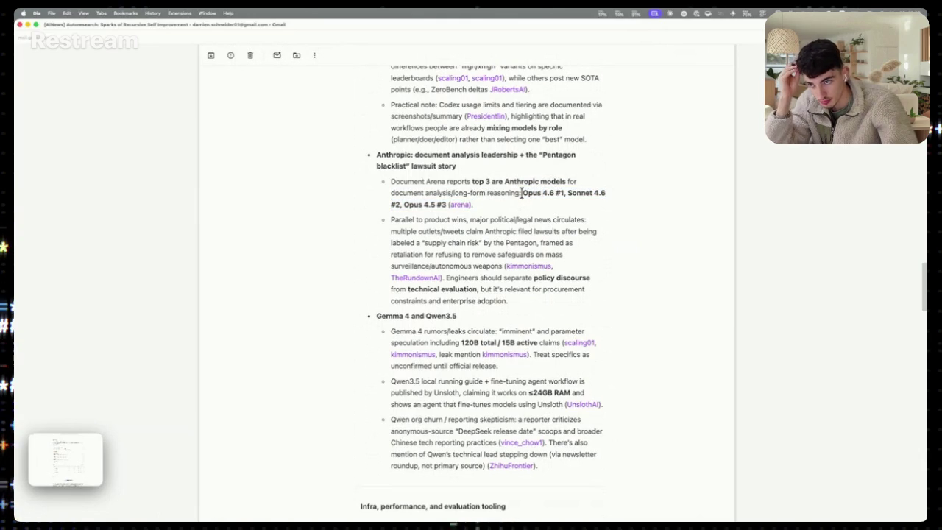
pyautogui.scroll(-1, 515, 212)
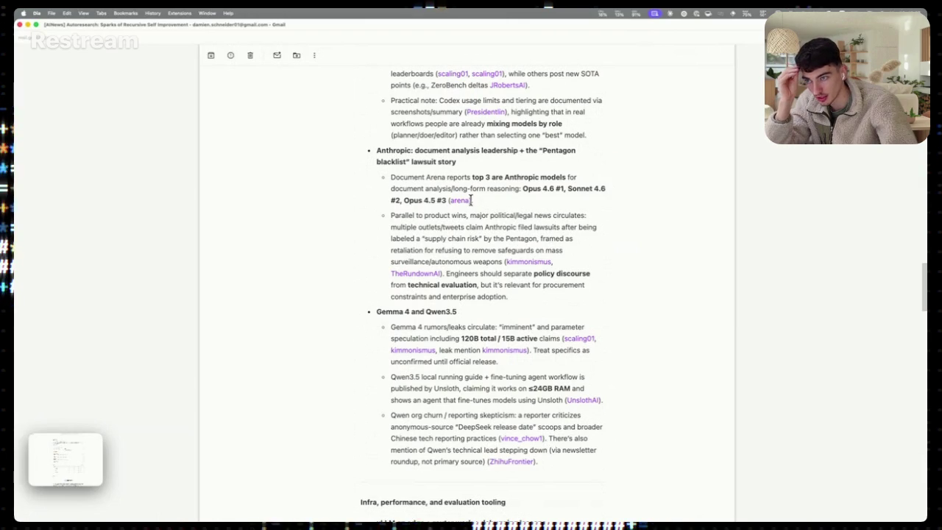
pyautogui.moveTo(536, 206)
pyautogui.mouseDown()
pyautogui.moveTo(549, 192)
pyautogui.moveTo(523, 189)
pyautogui.mouseUp()
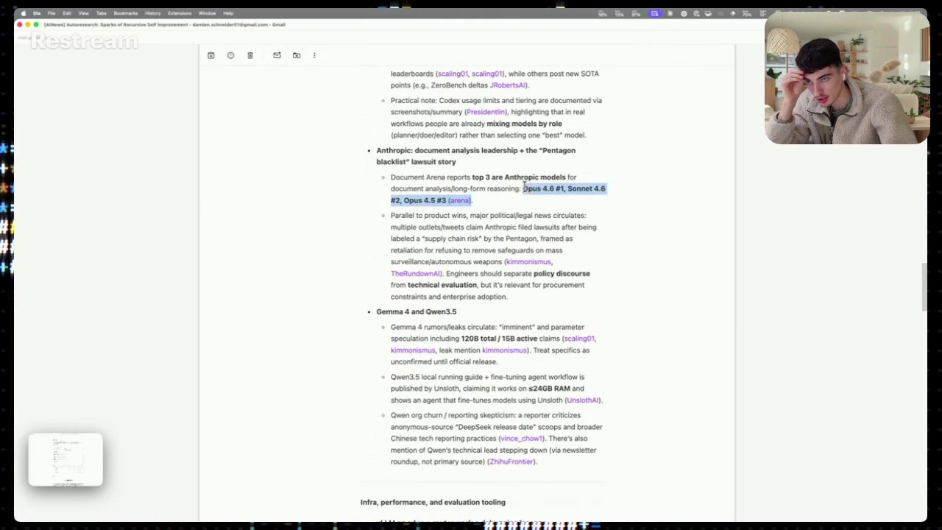
pyautogui.click(523, 188)
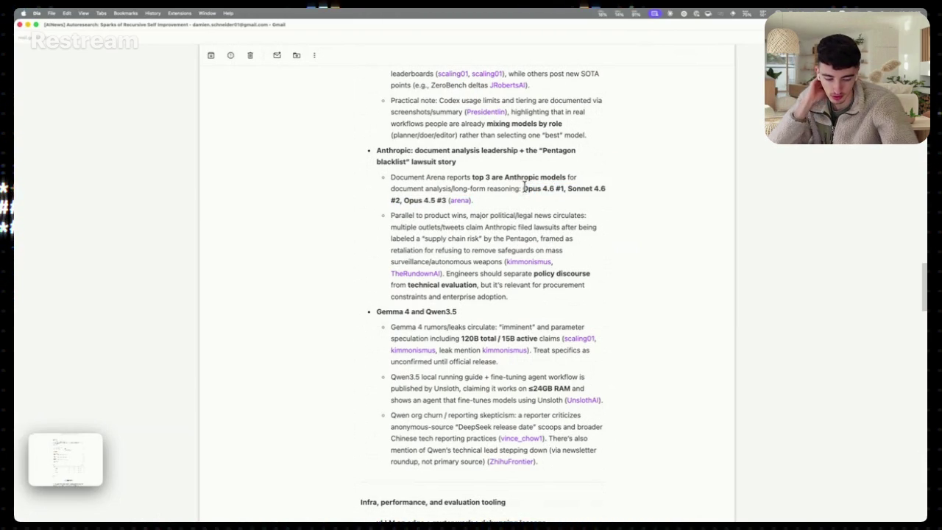
pyautogui.moveTo(523, 189); pyautogui.dragTo(530, 210)
pyautogui.click(527, 202)
pyautogui.moveTo(471, 200)
pyautogui.mouseDown()
pyautogui.moveTo(520, 184)
pyautogui.moveTo(527, 190)
pyautogui.moveTo(516, 201)
pyautogui.mouseUp()
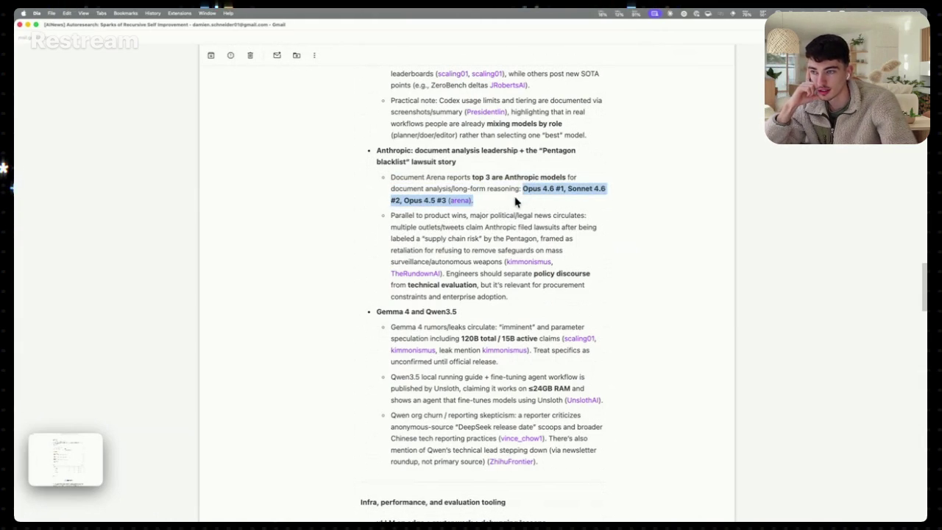
pyautogui.click(473, 200)
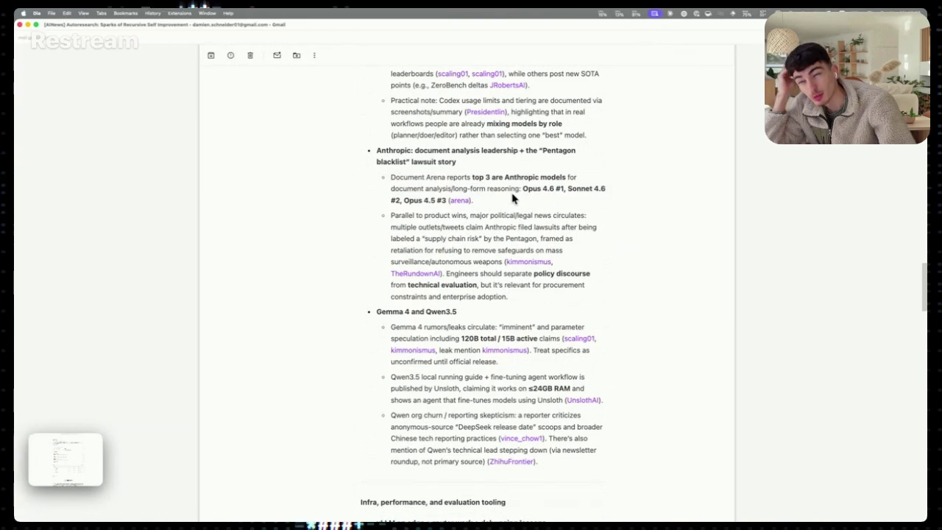
pyautogui.scroll(-10, 523, 188)
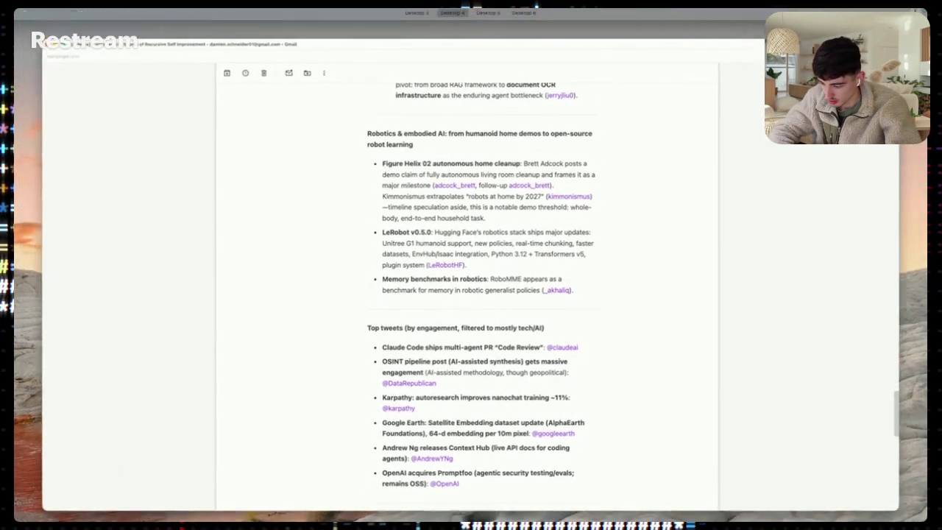
# Glance at the glm-ocr page, then read the Autoresearch email through the AI Reddit Recap and close it
pyautogui.hotkey('ctrl', 'Left')
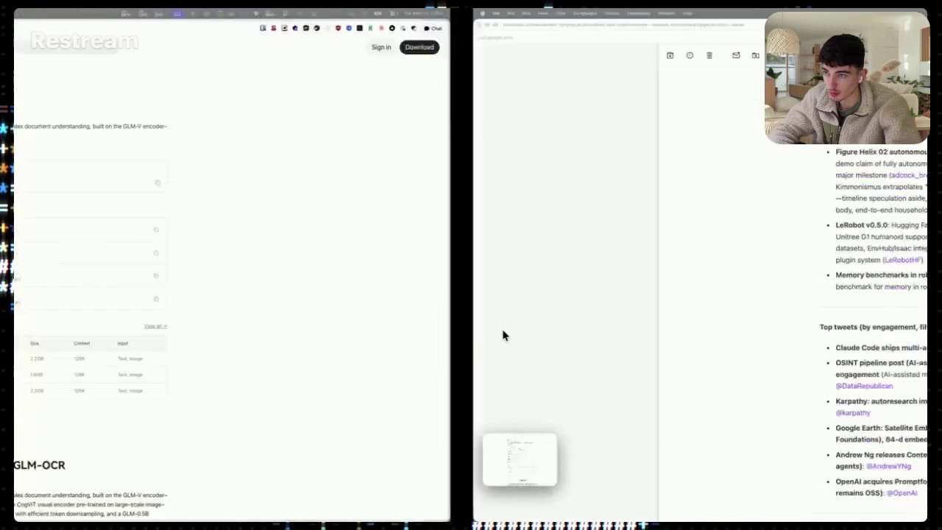
pyautogui.hotkey('ctrl', 'Right')
pyautogui.scroll(-3, 416, 335)
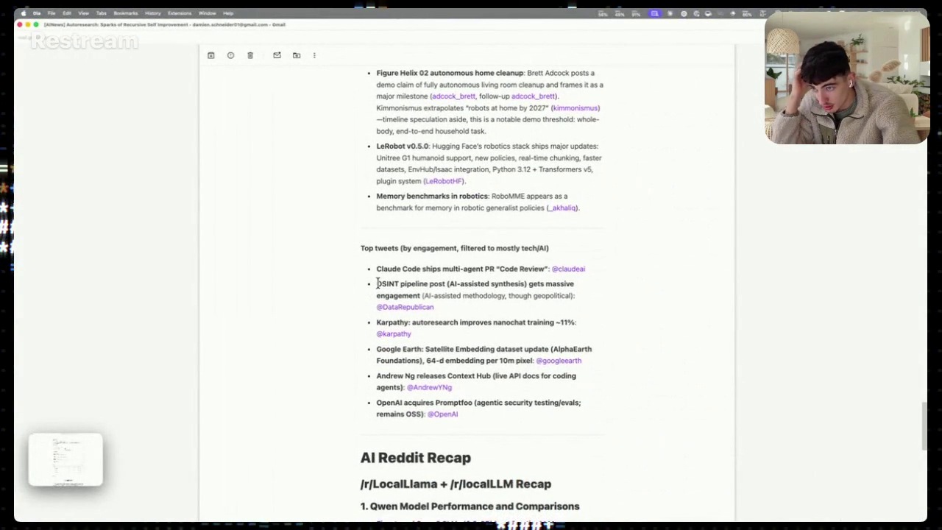
pyautogui.scroll(-5, 392, 317)
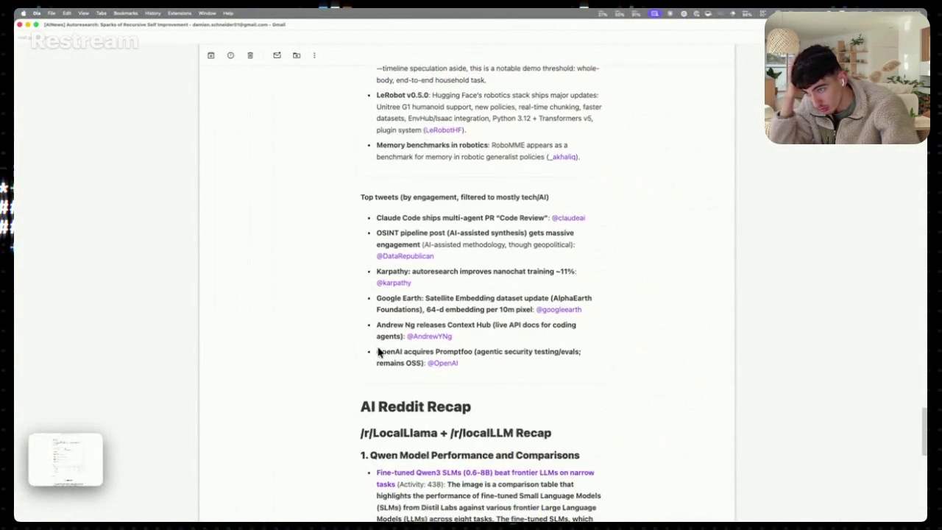
pyautogui.scroll(-2, 376, 314)
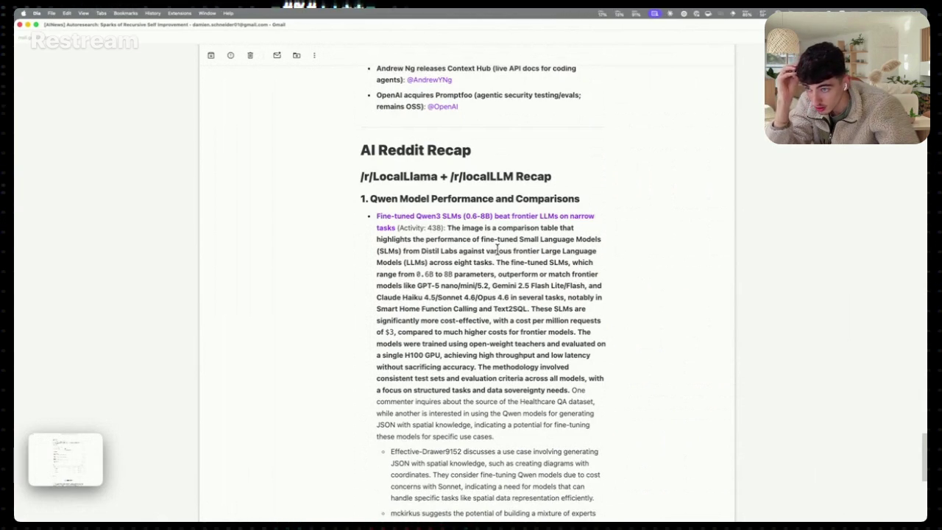
pyautogui.scroll(-1, 472, 304)
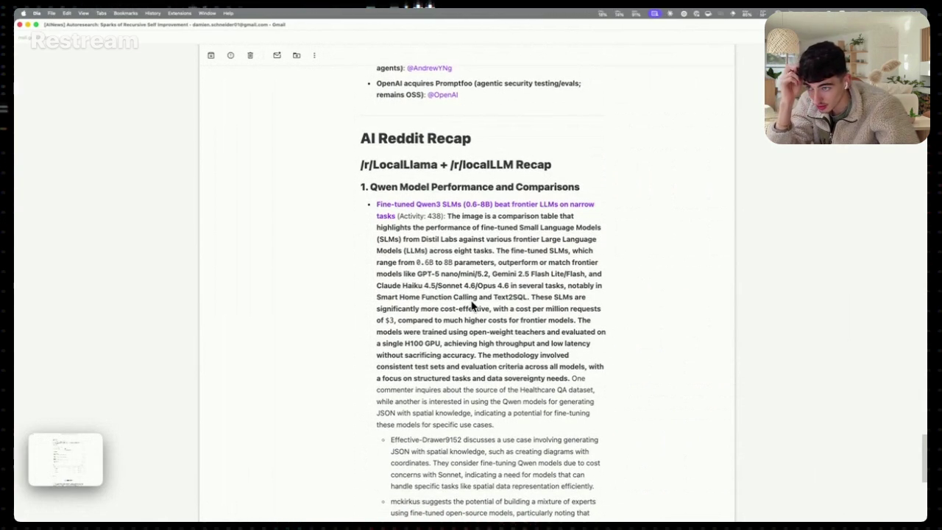
pyautogui.scroll(-4, 462, 265)
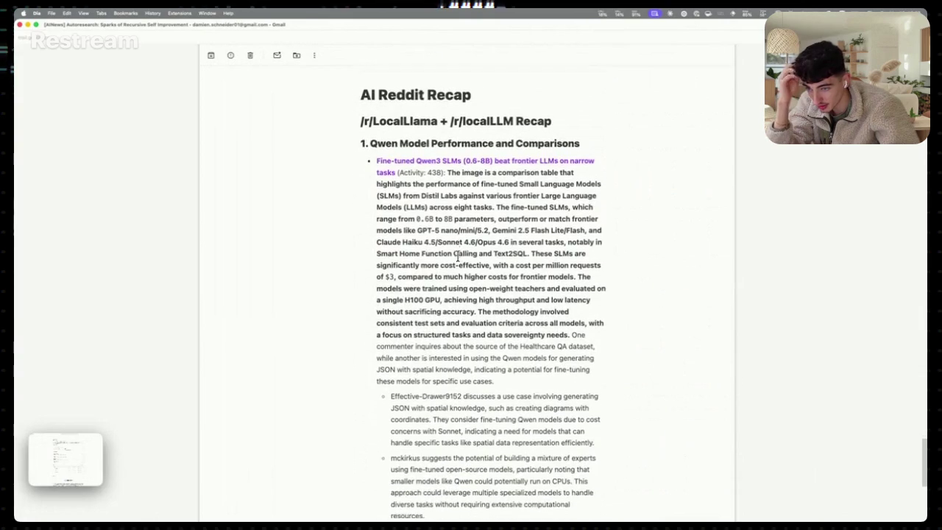
pyautogui.scroll(-18, 467, 275)
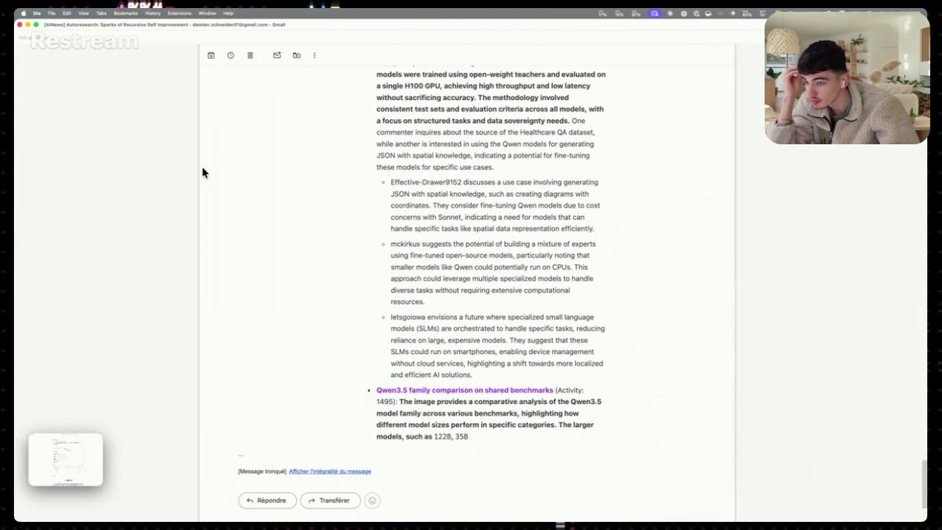
pyautogui.click(20, 25)
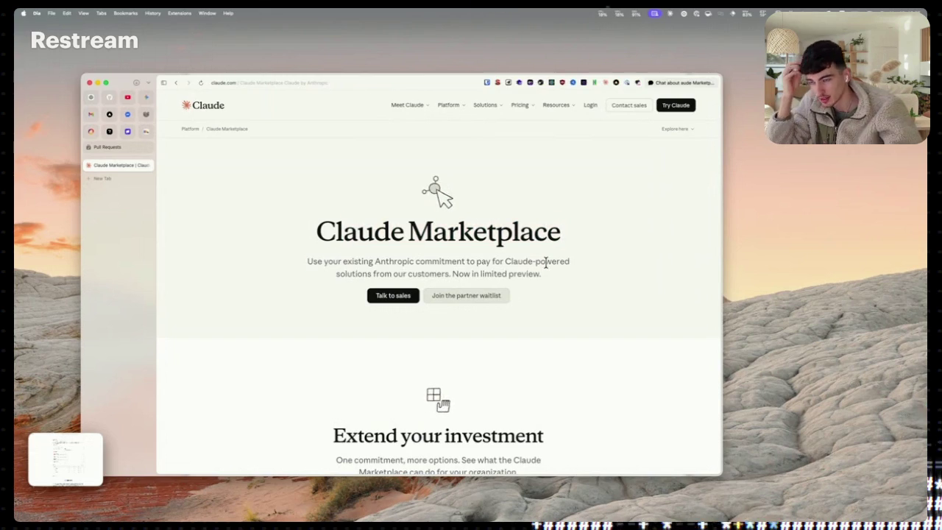
pyautogui.moveTo(545, 270)
pyautogui.mouseDown()
pyautogui.moveTo(335, 276)
pyautogui.moveTo(353, 231)
pyautogui.moveTo(333, 231)
pyautogui.mouseUp()
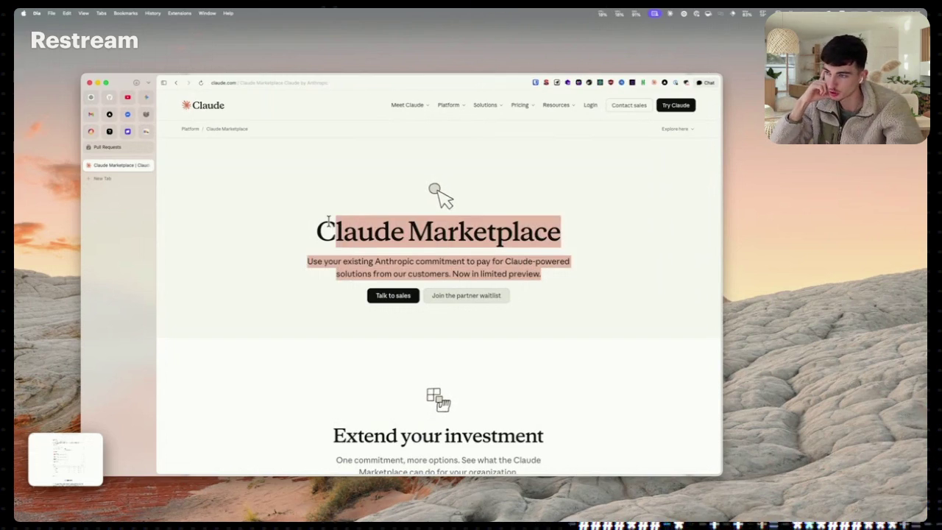
pyautogui.click(329, 218)
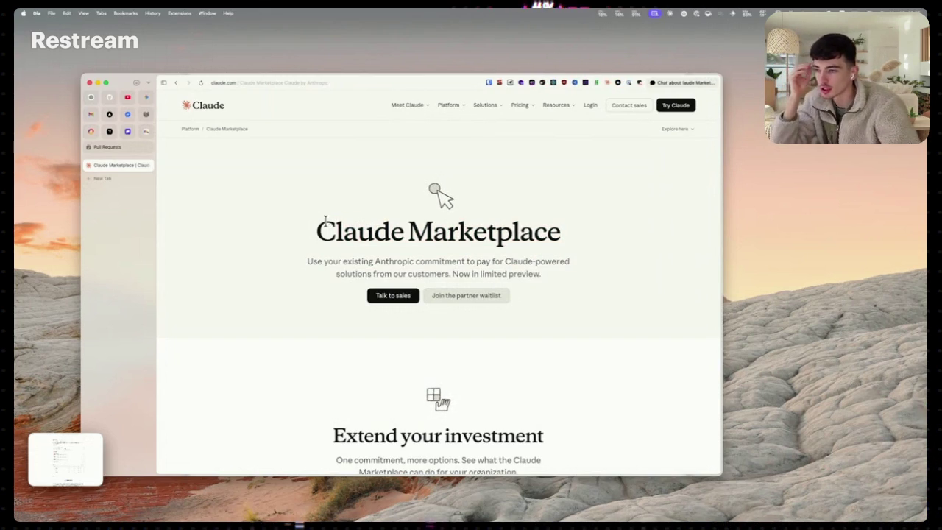
pyautogui.tripleClick(328, 218)
pyautogui.moveTo(373, 261); pyautogui.dragTo(547, 280)
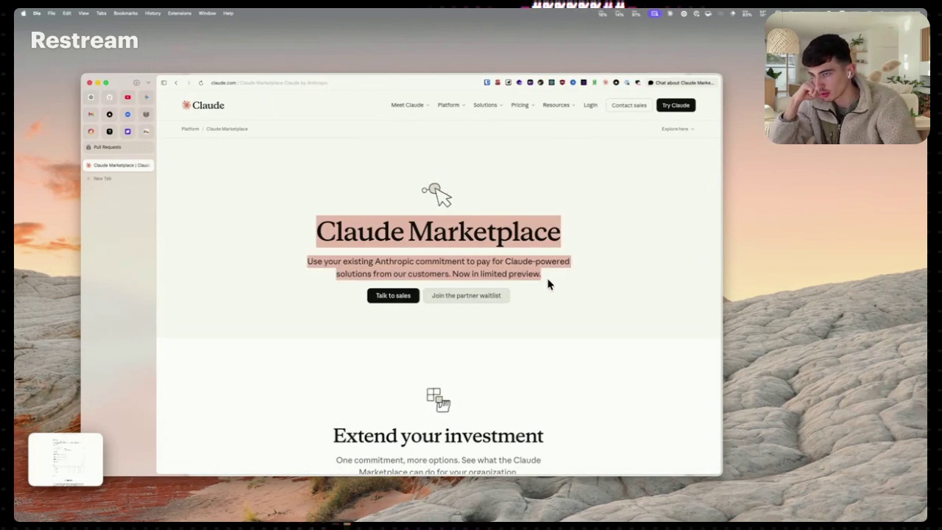
pyautogui.click(548, 286)
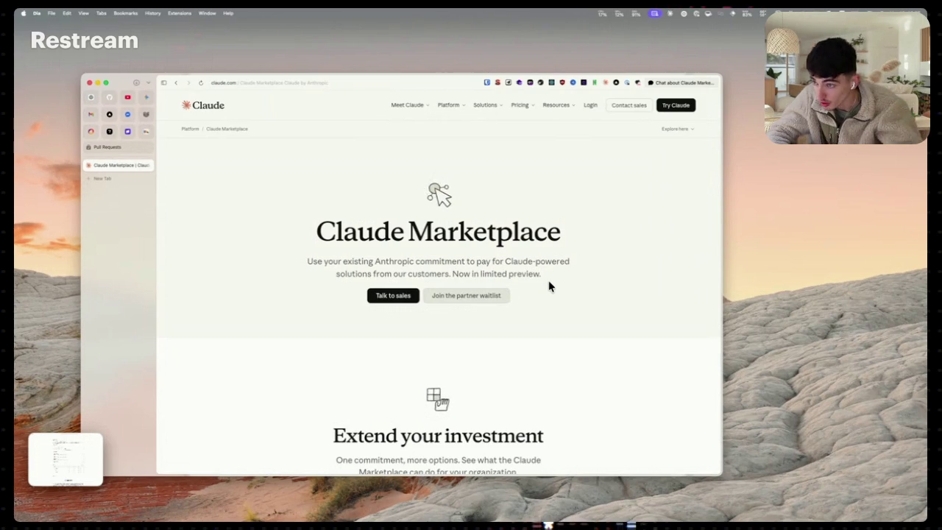
pyautogui.scroll(-2, 548, 286)
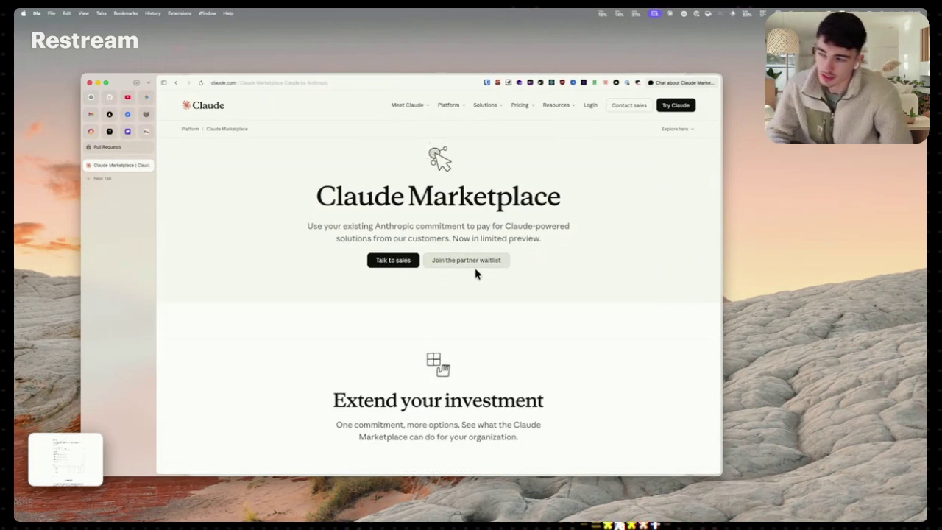
pyautogui.scroll(-5, 475, 273)
pyautogui.scroll(-10, 475, 273)
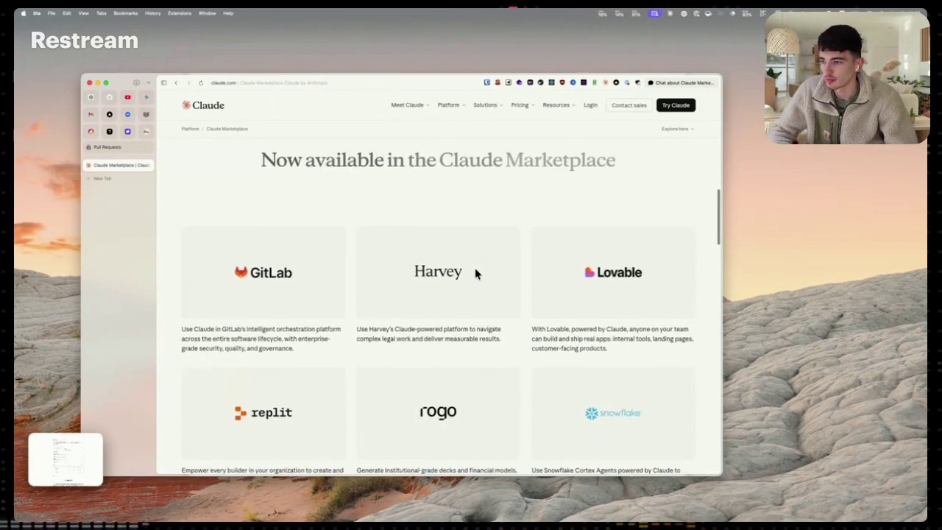
pyautogui.scroll(-5, 475, 274)
pyautogui.scroll(5, 475, 273)
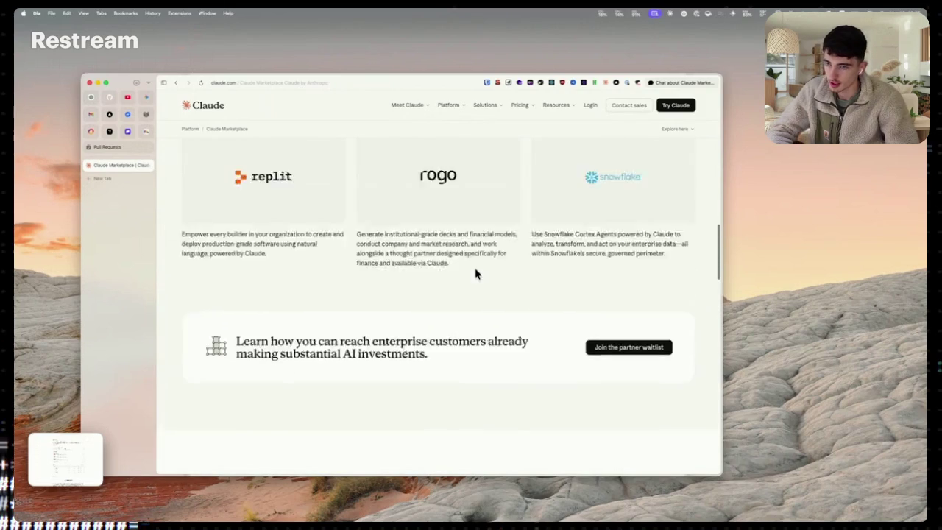
pyautogui.moveTo(657, 349); pyautogui.dragTo(531, 309)
pyautogui.click(563, 309)
pyautogui.scroll(-10, 563, 309)
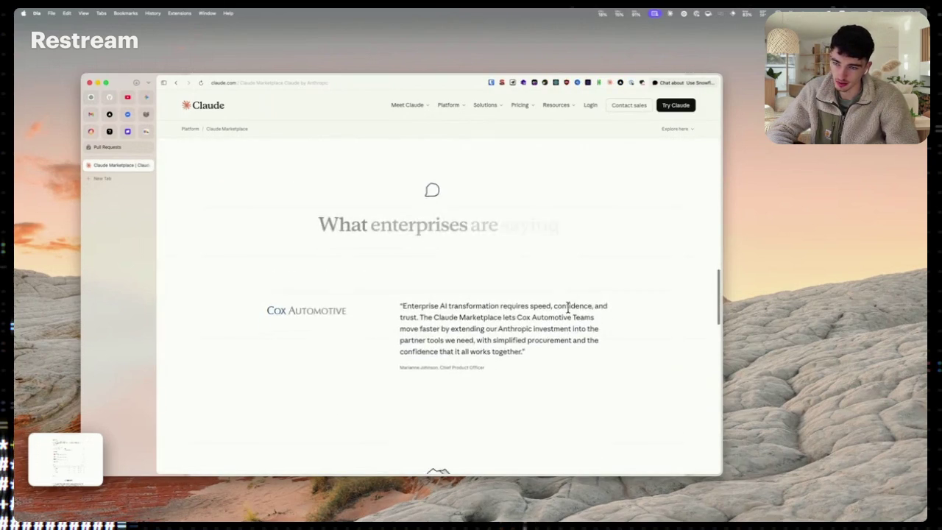
pyautogui.scroll(10, 568, 307)
pyautogui.scroll(2, 568, 308)
pyautogui.moveTo(666, 355); pyautogui.dragTo(620, 330)
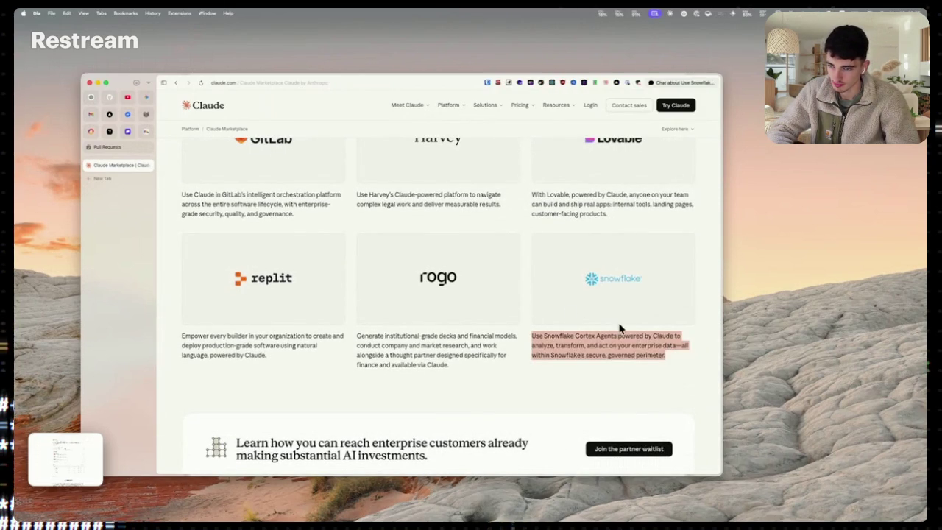
pyautogui.click(692, 382)
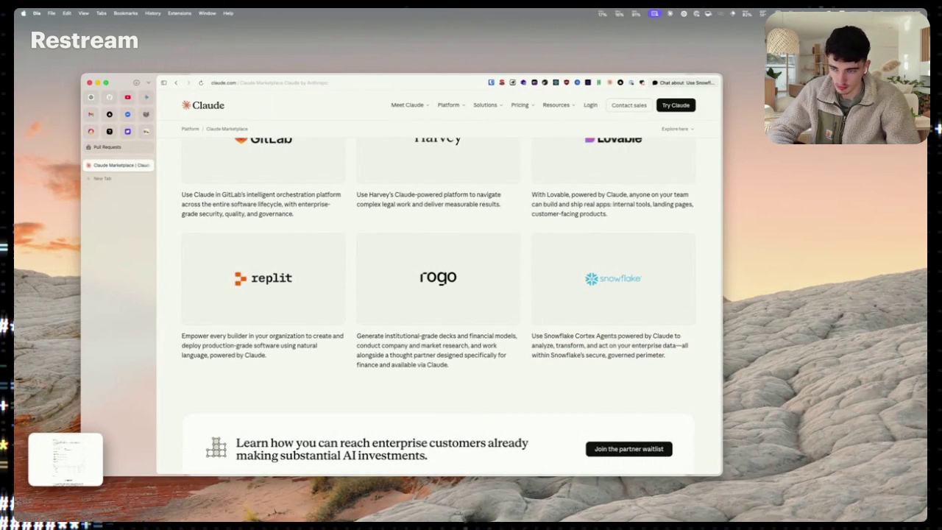
pyautogui.press('super+shift+3')
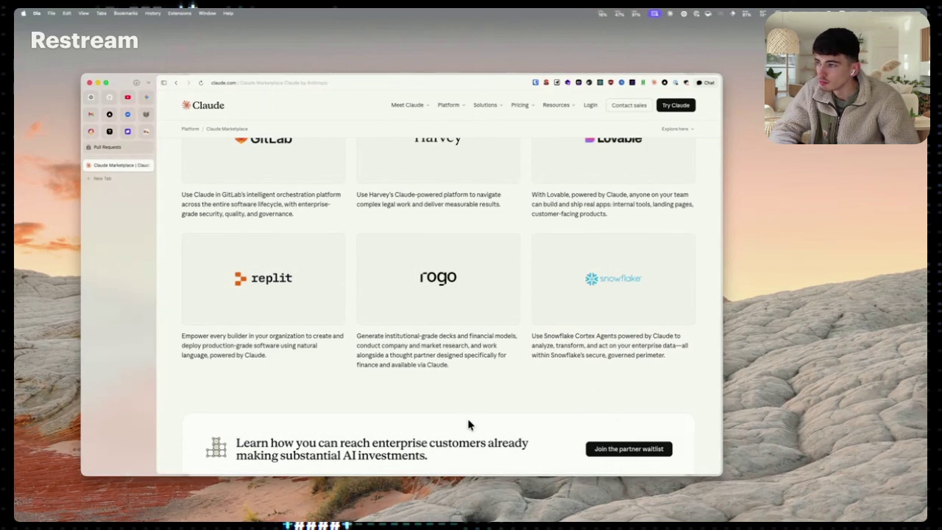
# Show the Mission Control overview of desktop spaces
pyautogui.hotkey('ctrl', 'Up')
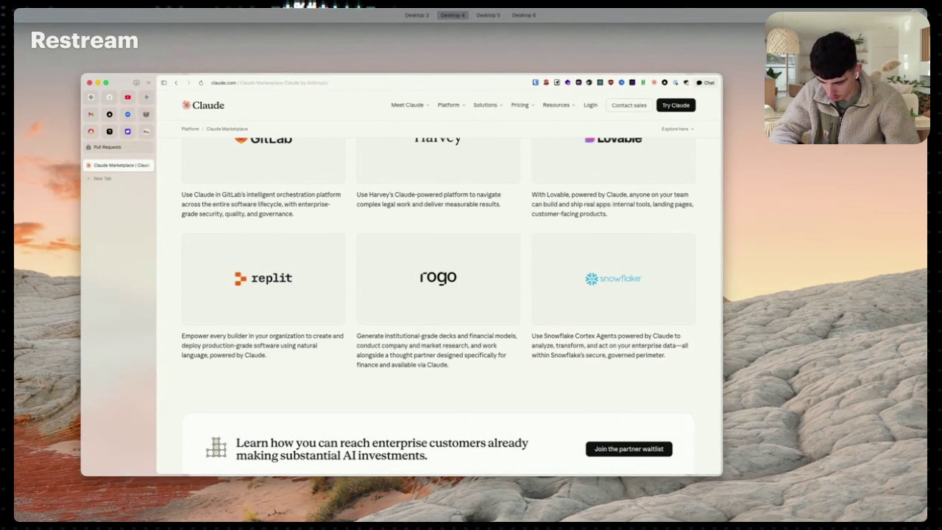
pyautogui.press('Escape')
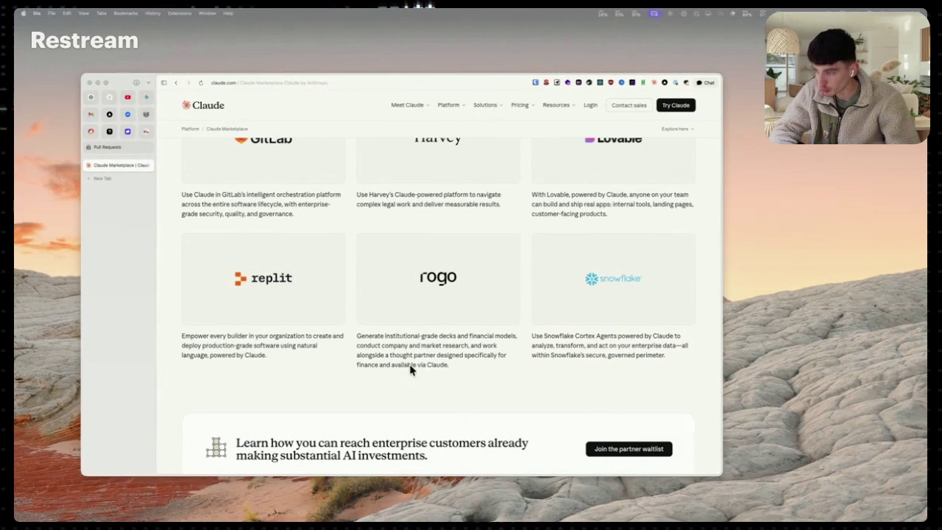
pyautogui.hotkey('ctrl', 'Up')
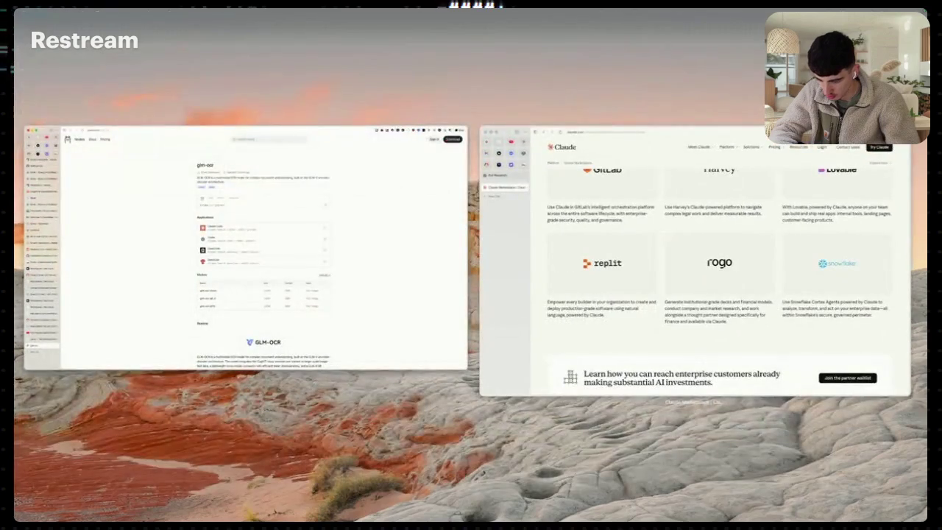
pyautogui.press('Escape')
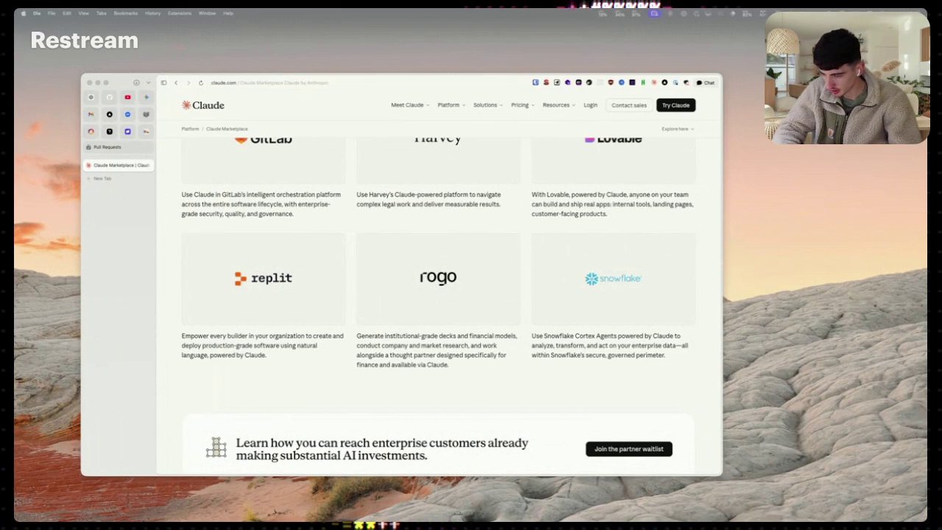
pyautogui.click(580, 398)
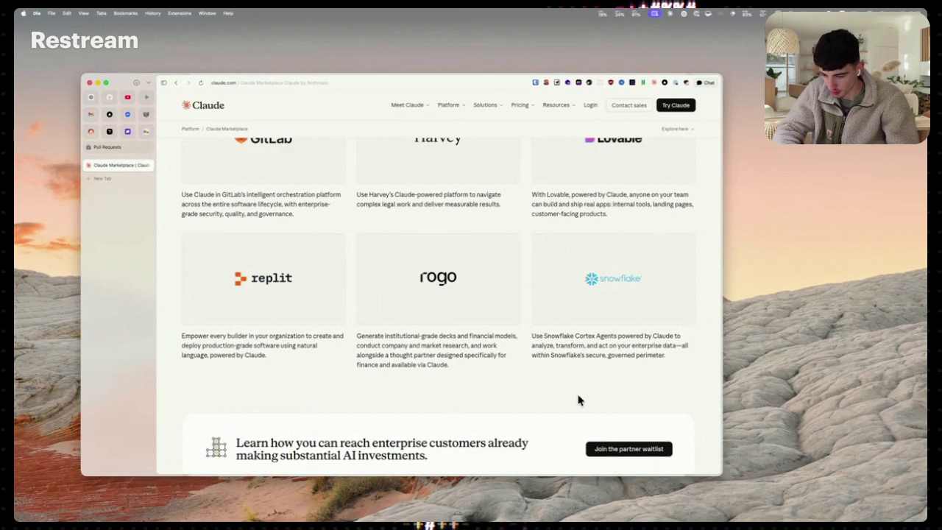
pyautogui.press('super+t')
pyautogui.press('super+v')
pyautogui.press('Return')
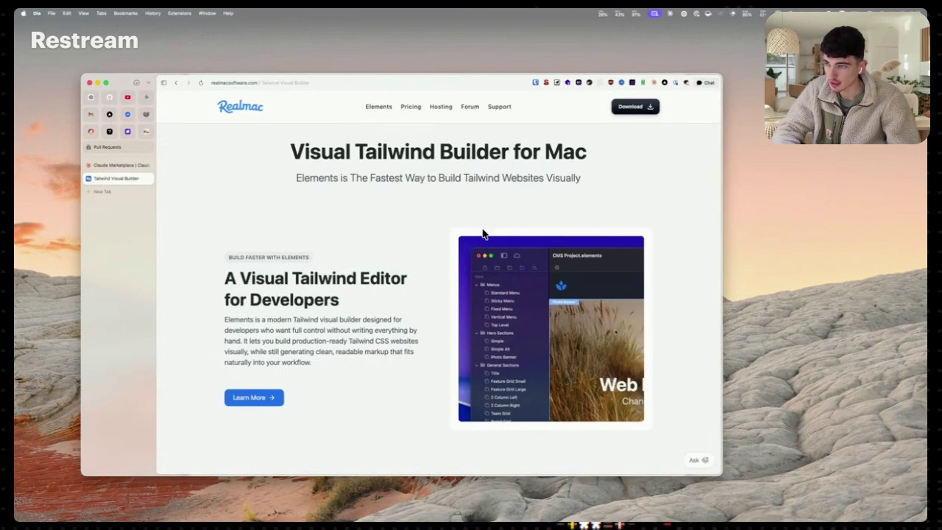
pyautogui.scroll(-3, 482, 231)
pyautogui.scroll(3, 482, 232)
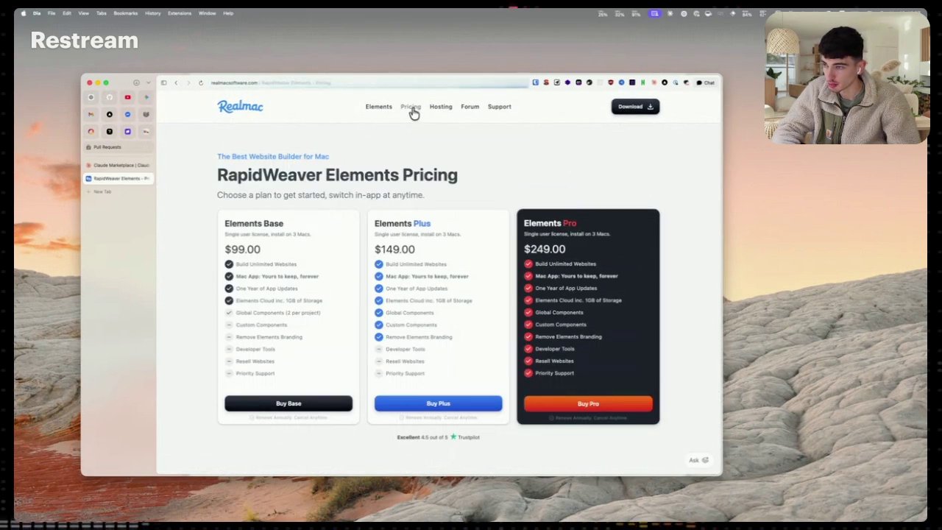
pyautogui.hscroll(-3, 405, 136)
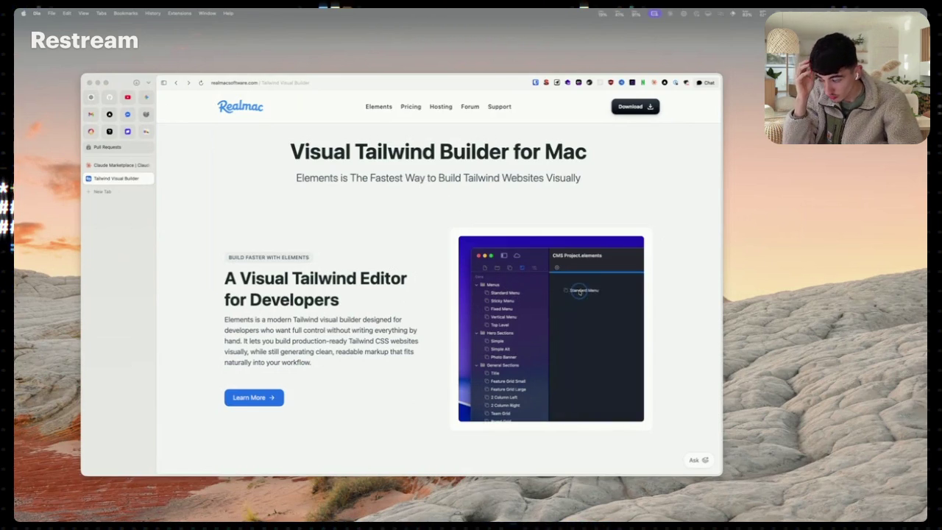
pyautogui.click(147, 178)
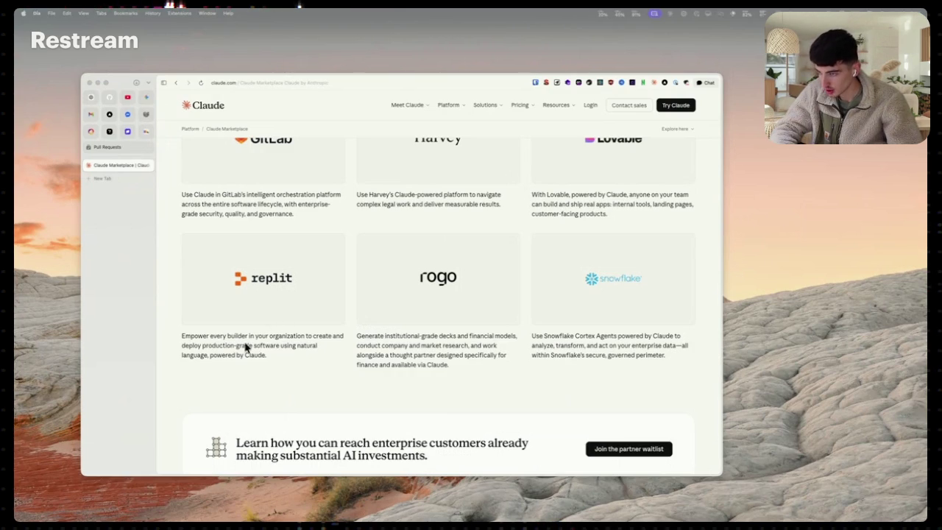
# Load rocket.new/templates in a new tab, browse template categories, then go to My Rocket home
pyautogui.press('super+t')
pyautogui.write('https://www.rocket.new/templates')
pyautogui.press('Return')
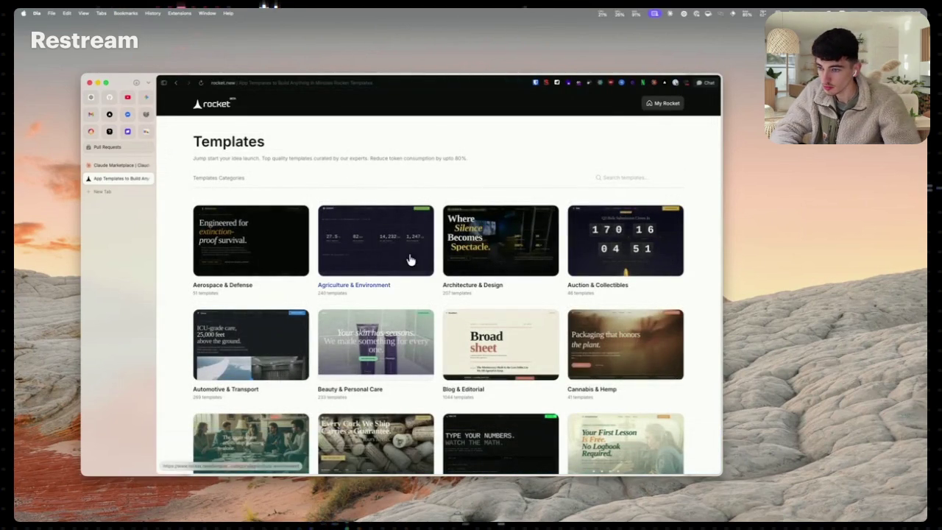
pyautogui.scroll(-1, 409, 260)
pyautogui.scroll(-10, 410, 260)
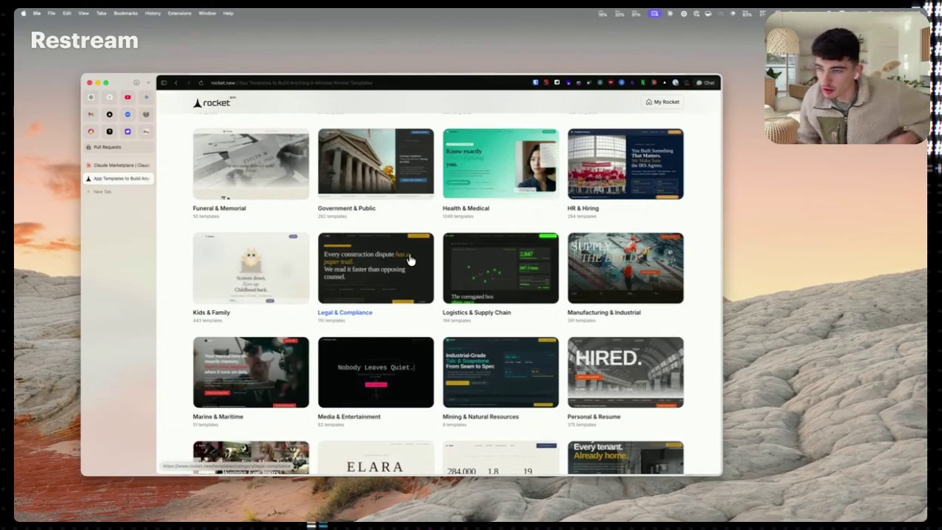
pyautogui.scroll(-3, 412, 261)
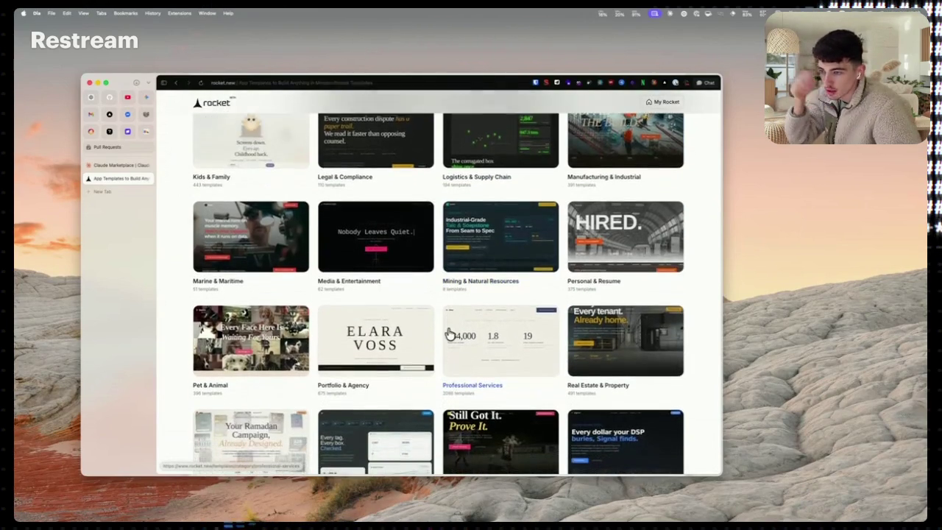
pyautogui.scroll(-10, 456, 401)
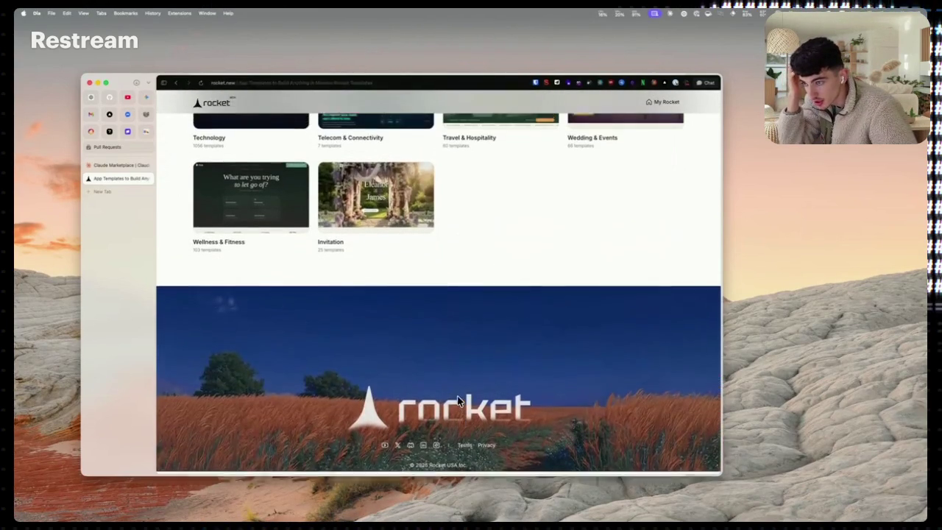
pyautogui.scroll(15, 466, 381)
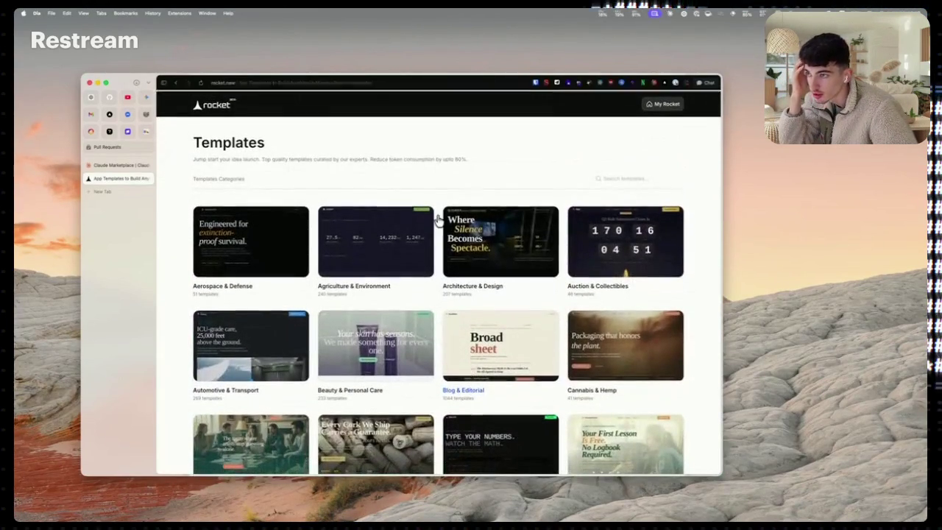
pyautogui.click(659, 104)
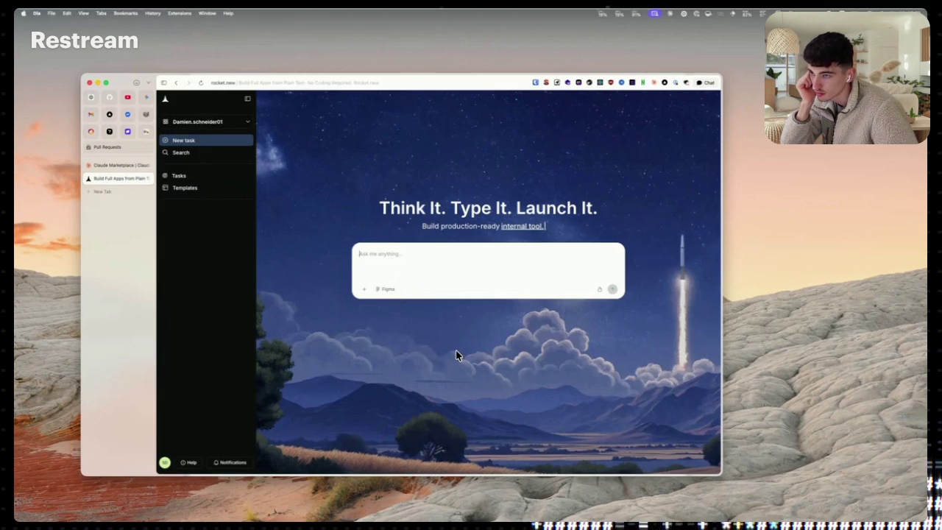
pyautogui.hotkey('ctrl', 'Up')
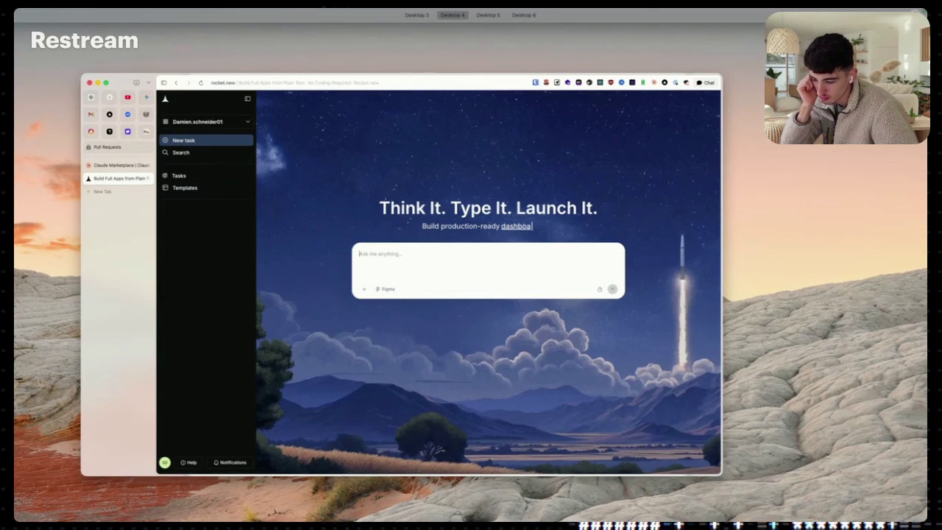
pyautogui.click(440, 339)
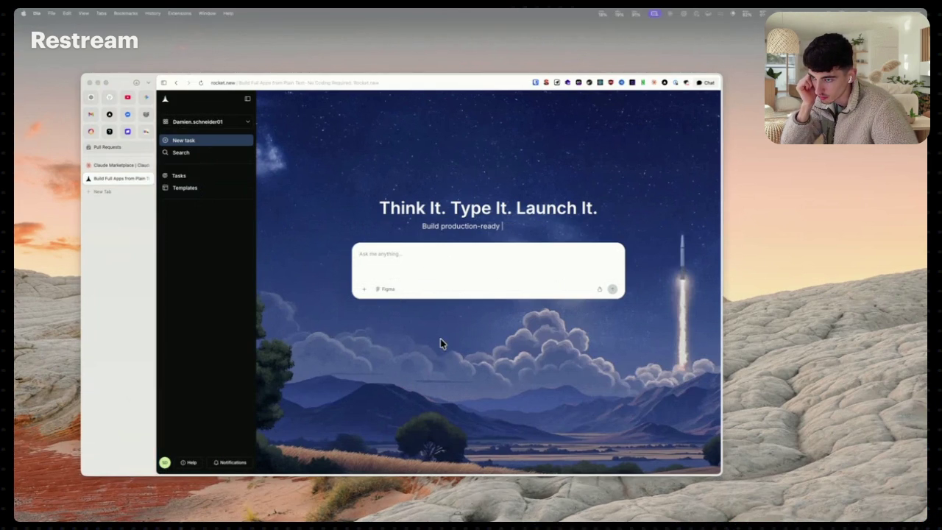
pyautogui.click(162, 461)
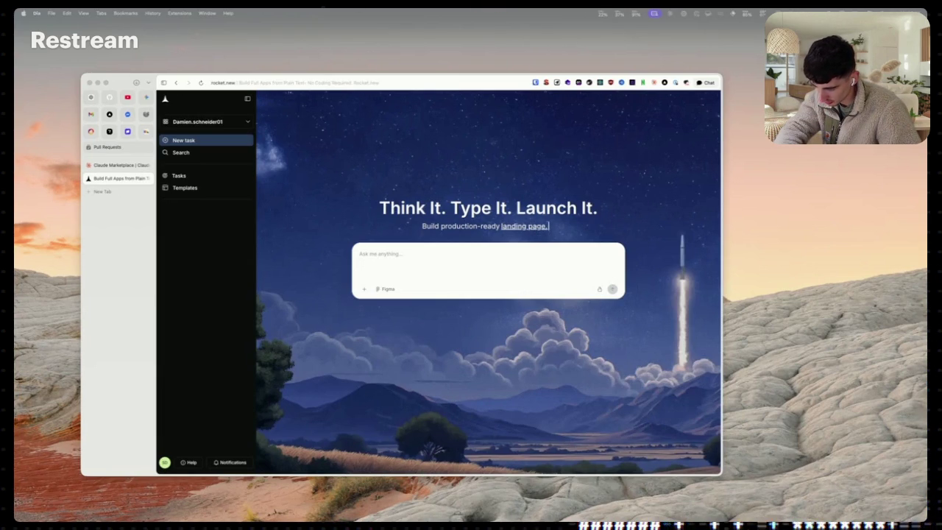
# Paste the OneRec landing-page prompt into Rocket's 'Ask me anything' box and submit it
pyautogui.click(401, 255)
pyautogui.press('cmd+v')
pyautogui.scroll(5, 433, 266)
pyautogui.scroll(-5, 441, 263)
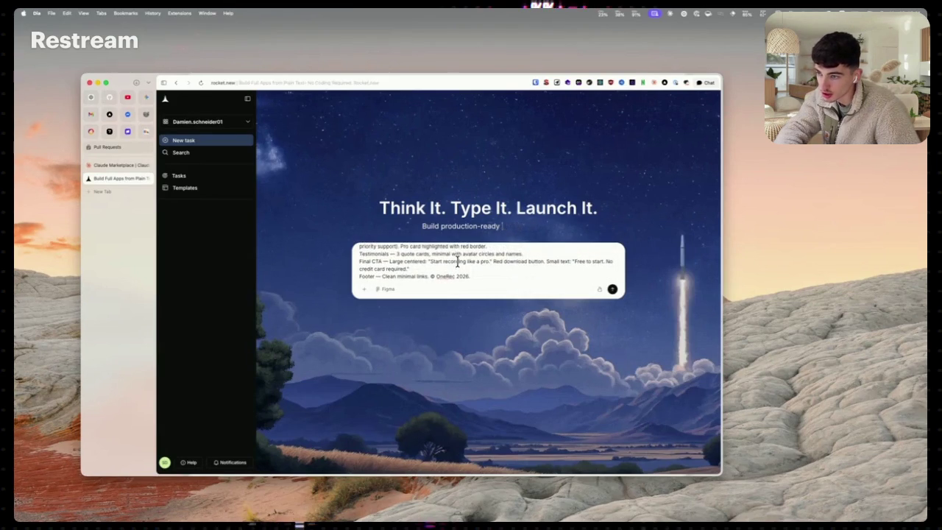
pyautogui.press('Return')
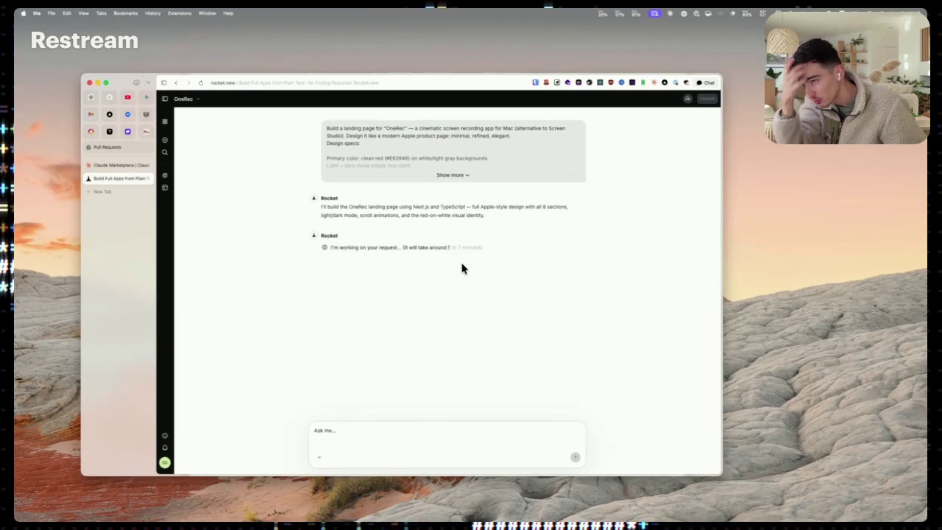
# Open a new Dia tab and load Reflet's 'Select an organization' page
pyautogui.press('super+t')
pyautogui.write('rocket')
pyautogui.press('Return')
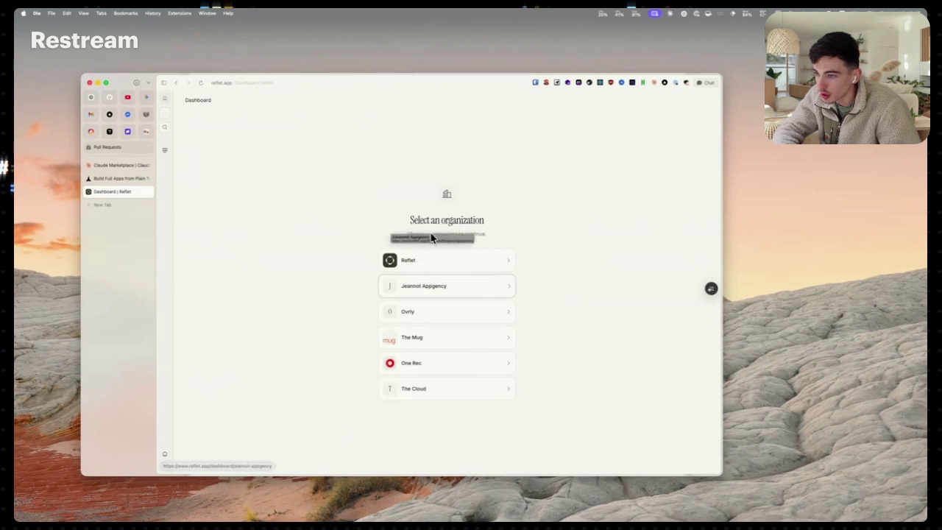
# Open the Reflet organization and start a feedback post titled 'Allow anonymous user to post a feedback'
pyautogui.click(456, 263)
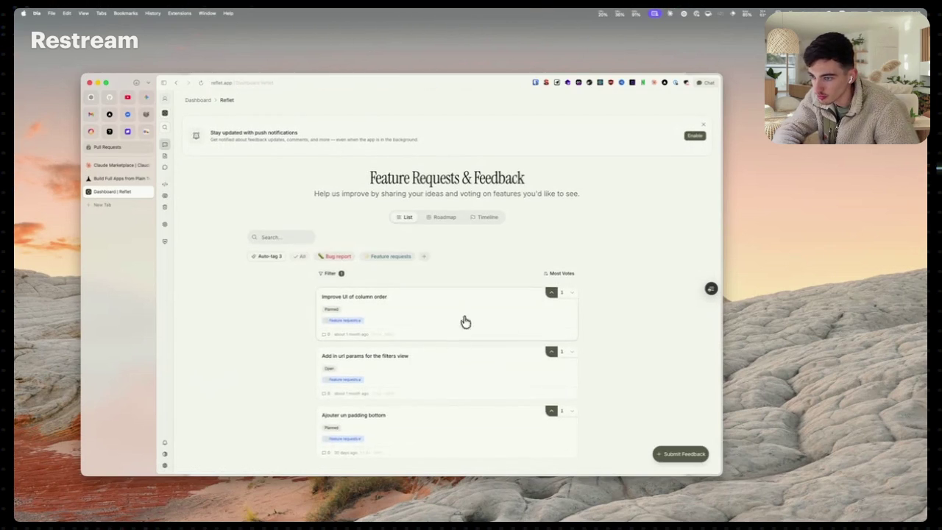
pyautogui.click(678, 455)
pyautogui.write('Allow')
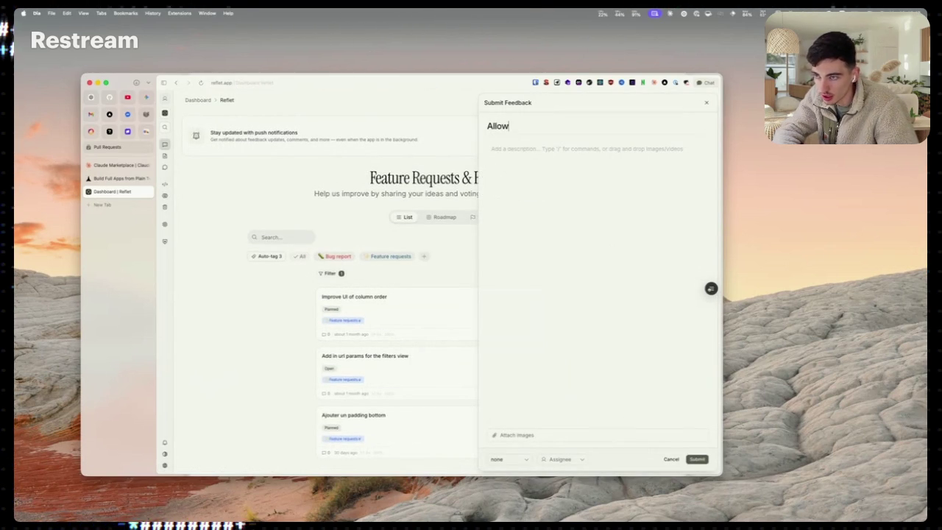
pyautogui.hotkey('alt', 'BackSpace')
pyautogui.hotkey('alt', 'space')
pyautogui.press('BackSpace')
pyautogui.write('Give')
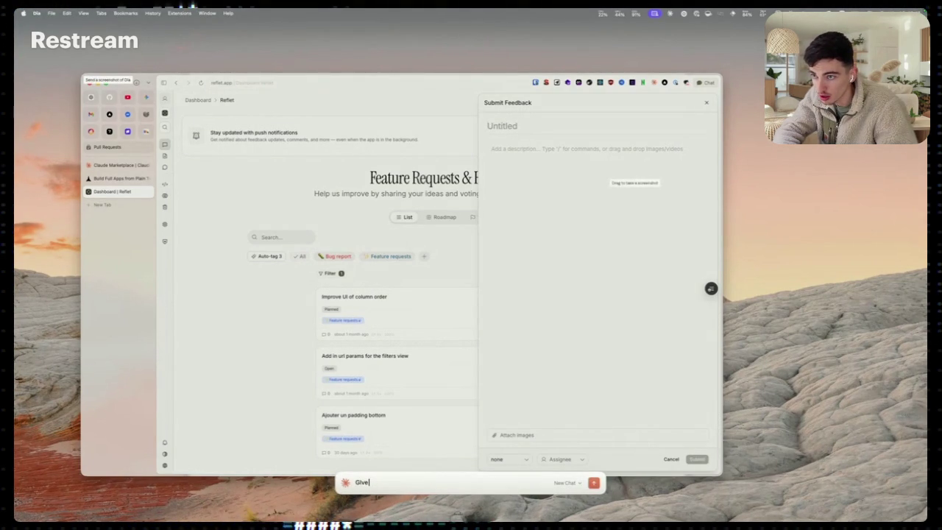
pyautogui.press('Escape')
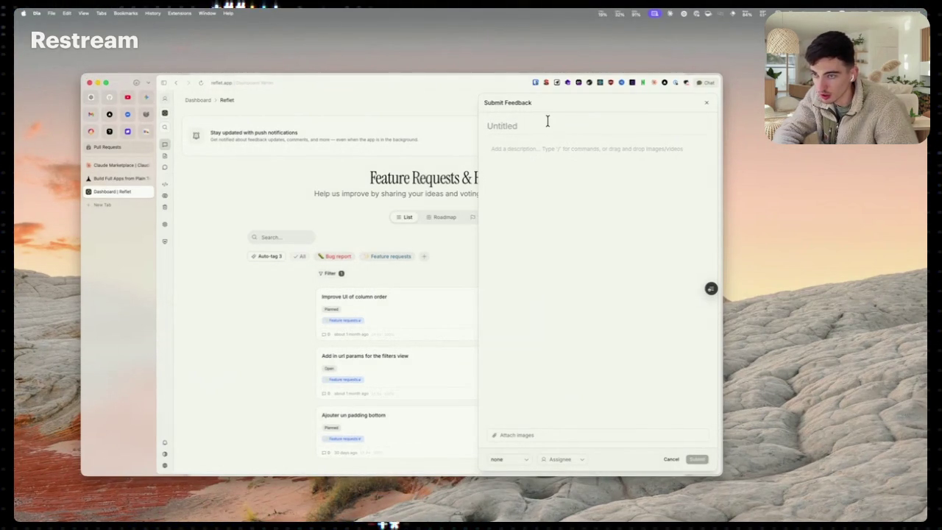
pyautogui.write('Give the possibi')
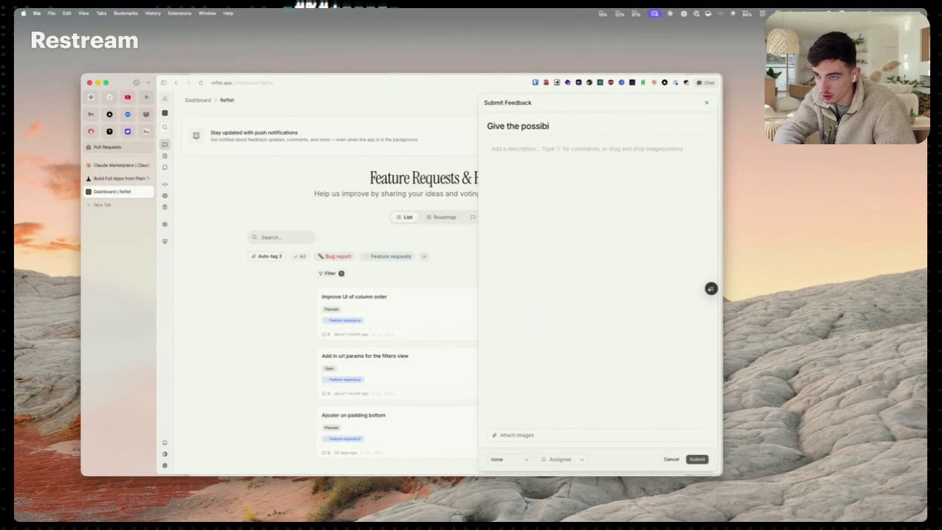
pyautogui.press('super+a')
pyautogui.write('Allow anonymous user to post a')
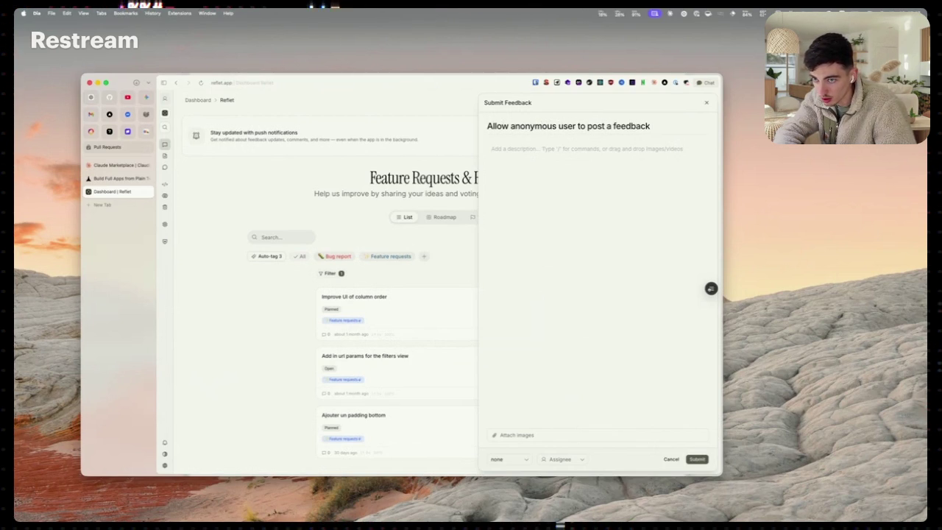
# Describe it as enabled by default, assign a team member, and submit the post
pyautogui.click(515, 146)
pyautogui.write('n')
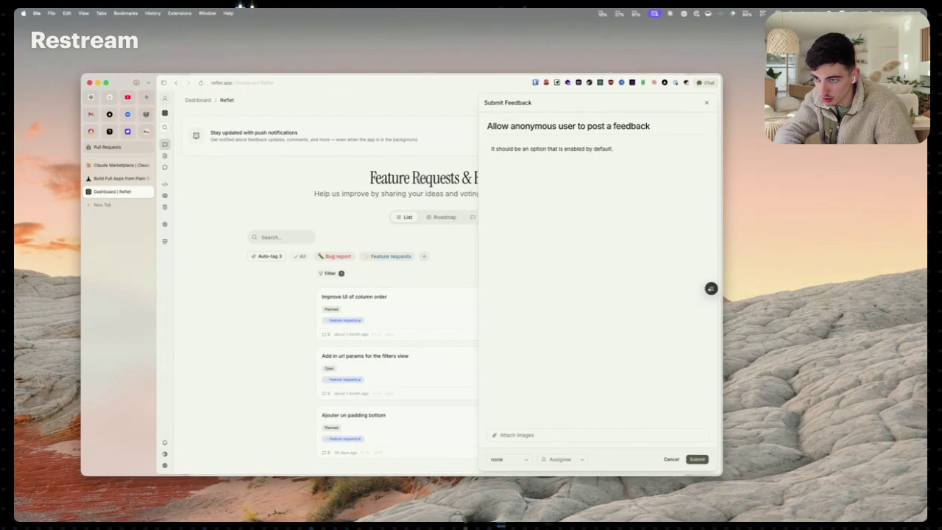
pyautogui.click(521, 460)
pyautogui.click(559, 459)
pyautogui.click(559, 458)
pyautogui.click(563, 443)
pyautogui.click(525, 460)
pyautogui.click(695, 459)
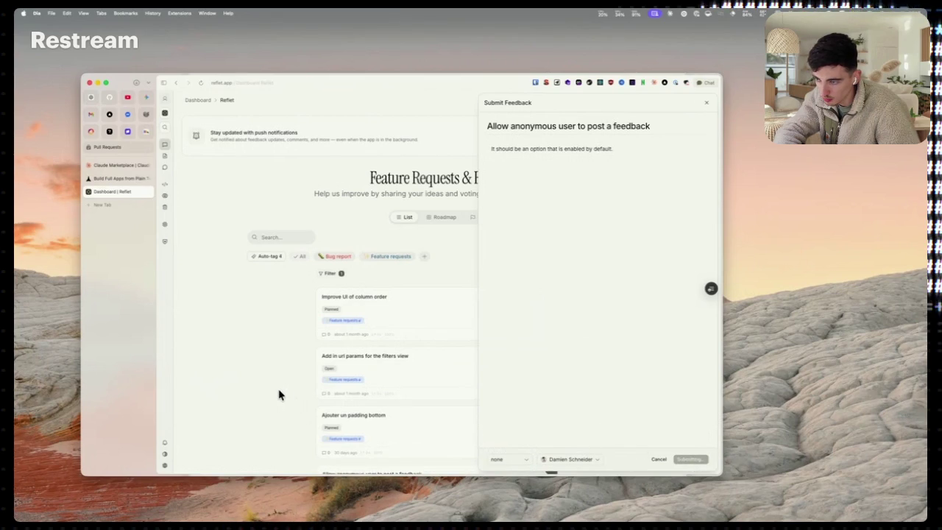
# Start another feedback post titled 'Start marketing tabs of the app'
pyautogui.scroll(-2, 362, 427)
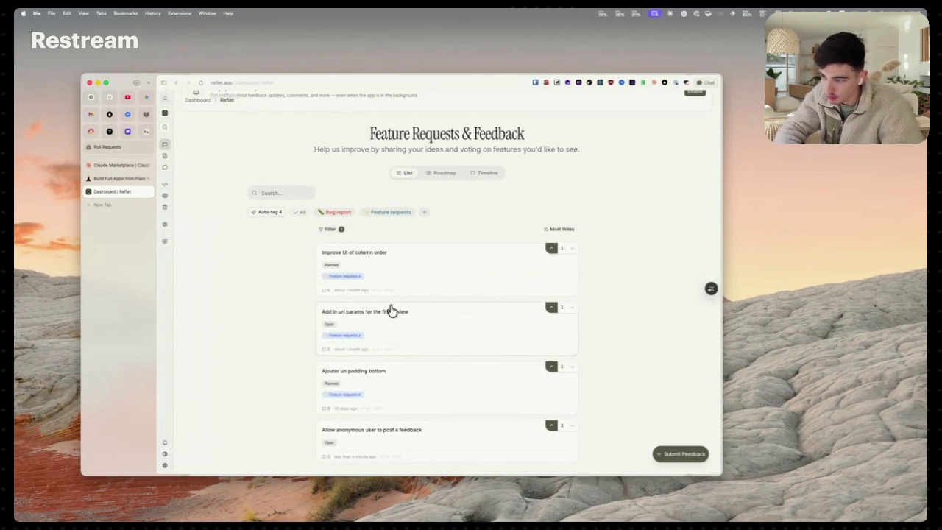
pyautogui.click(681, 454)
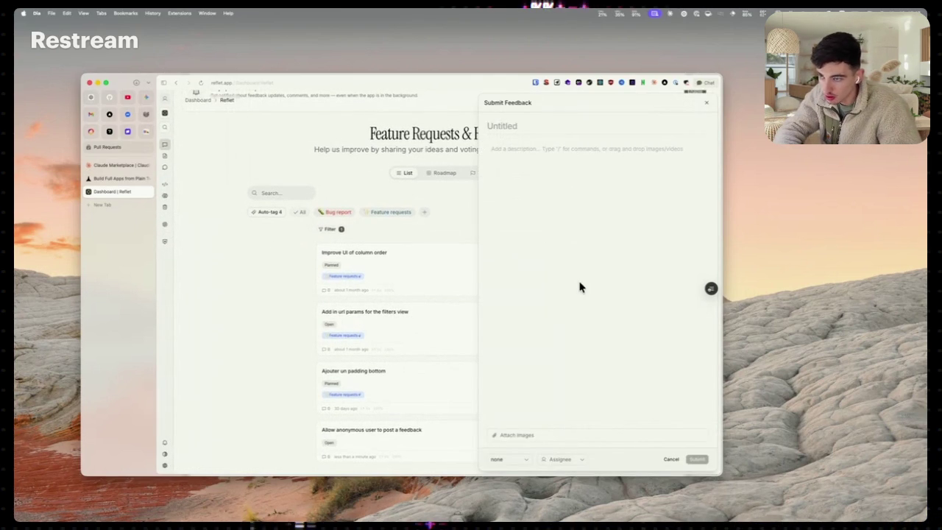
pyautogui.write('Add')
pyautogui.press('BackSpace')
pyautogui.press('BackSpace')
pyautogui.press('BackSpace')
pyautogui.write('Sta')
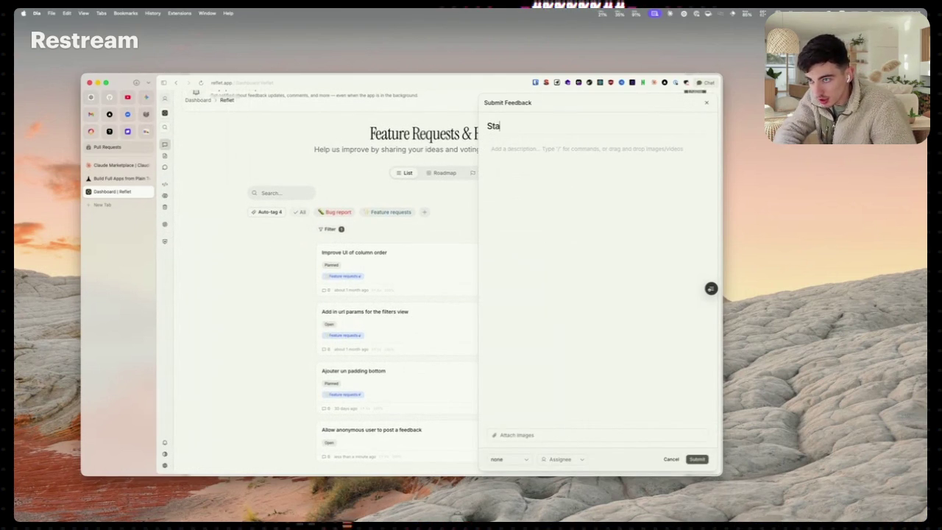
pyautogui.write('rt market')
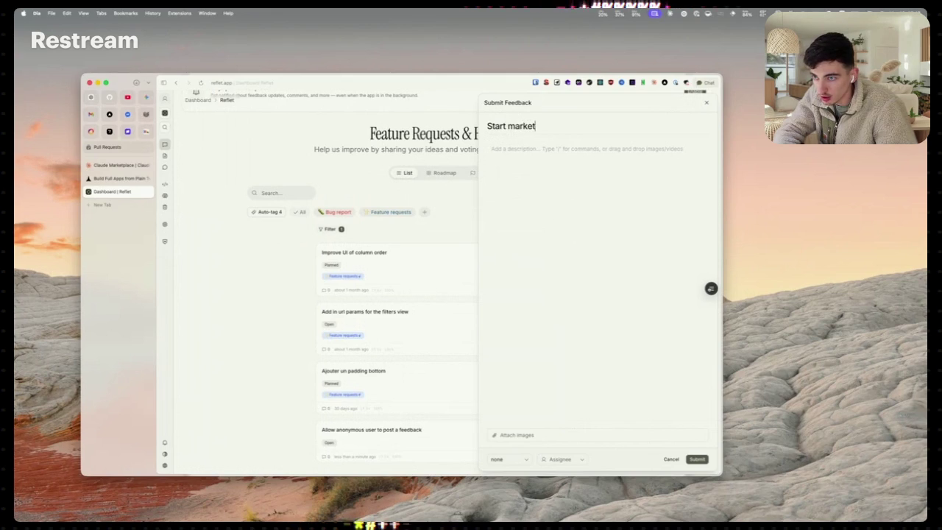
pyautogui.write('ing tabs of the app,')
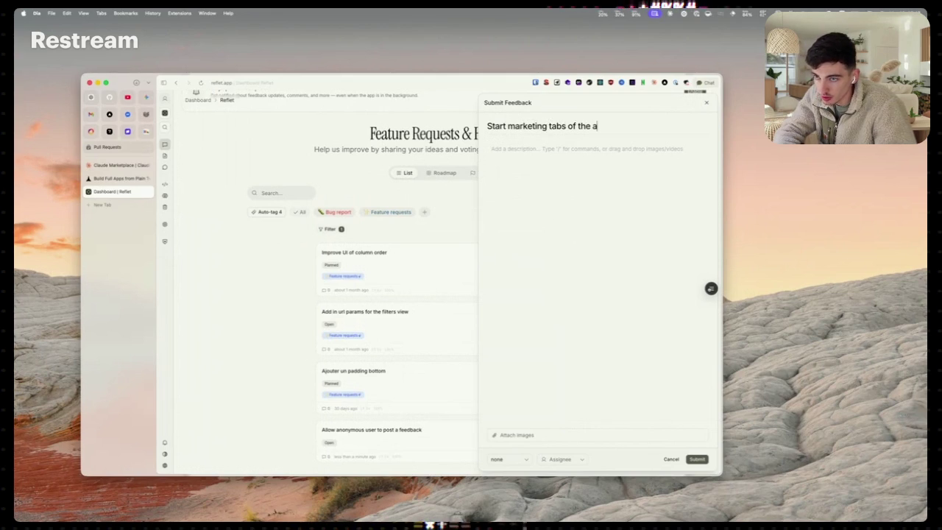
pyautogui.press('BackSpace')
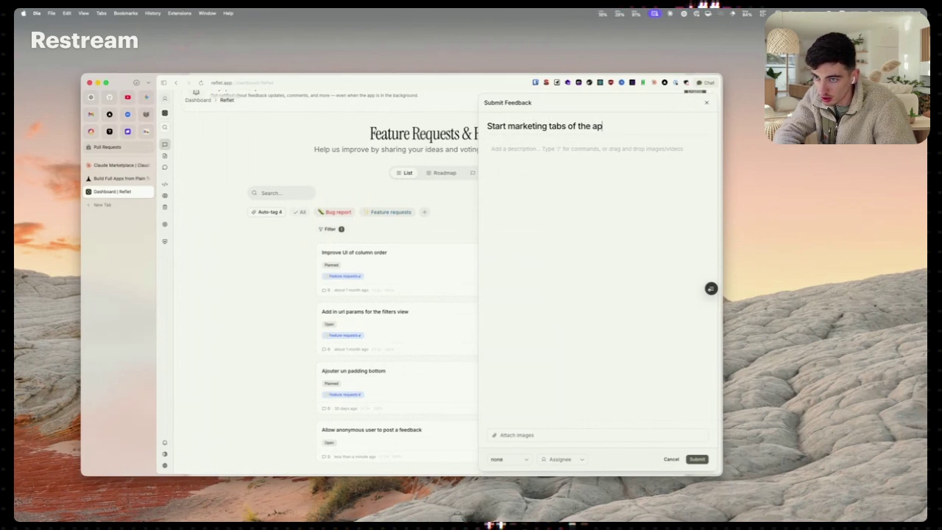
# Describe drafted replies plus finding concurrent posts to suggest features, then submit it
pyautogui.click(551, 166)
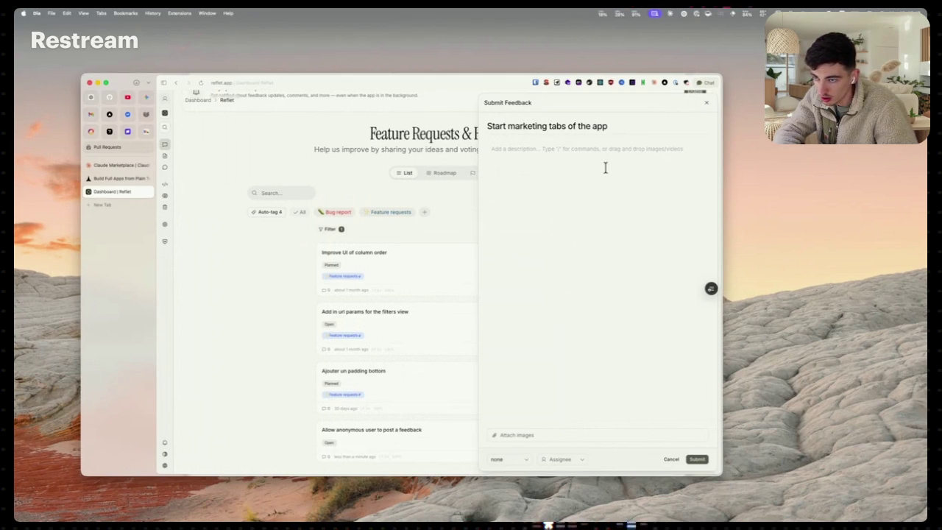
pyautogui.write('We a')
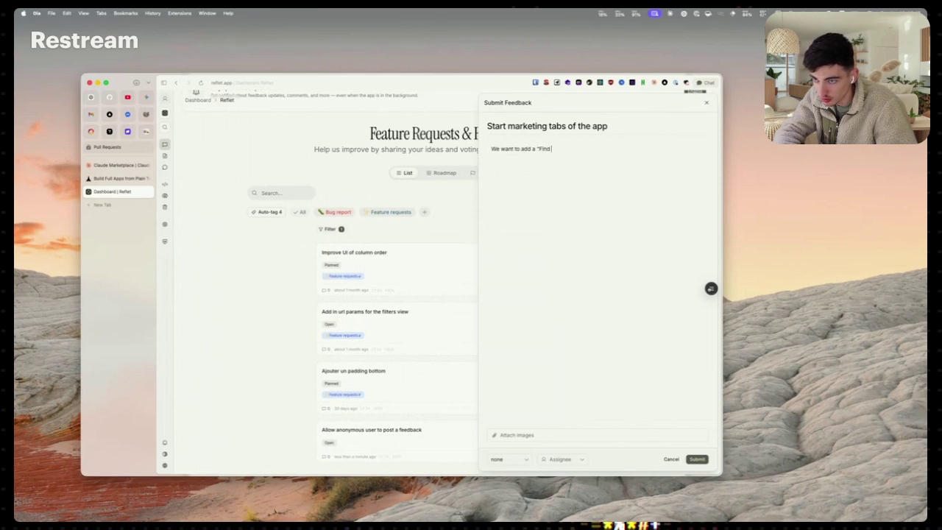
pyautogui.write('it')
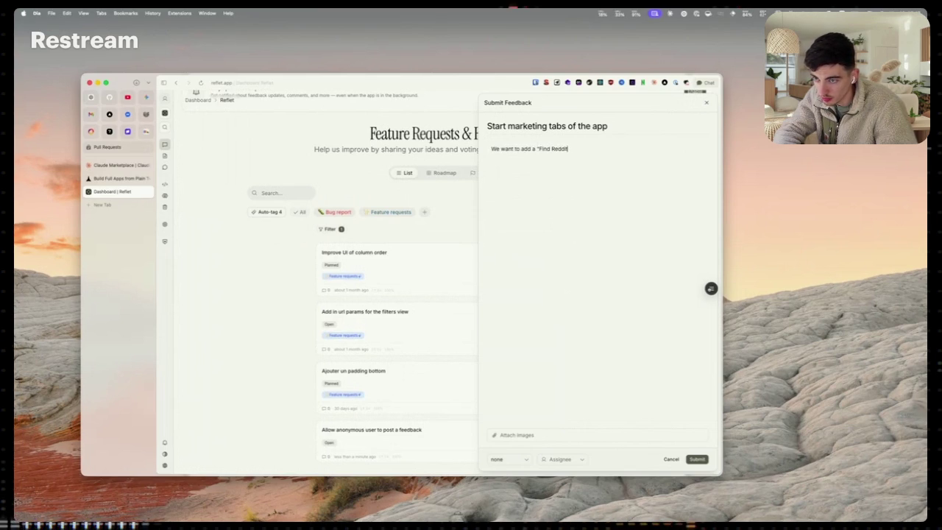
pyautogui.write(' Posts about concurren')
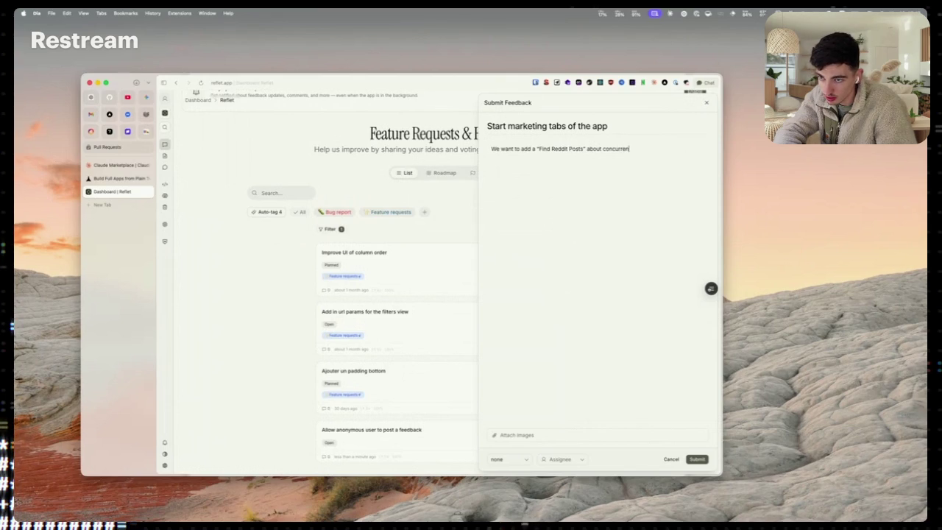
pyautogui.write('t of an application,')
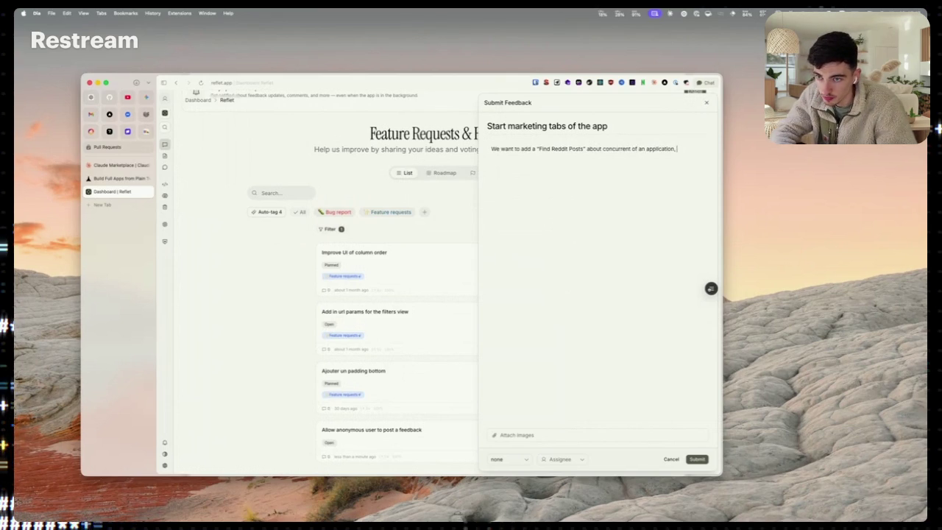
pyautogui.write('ble')
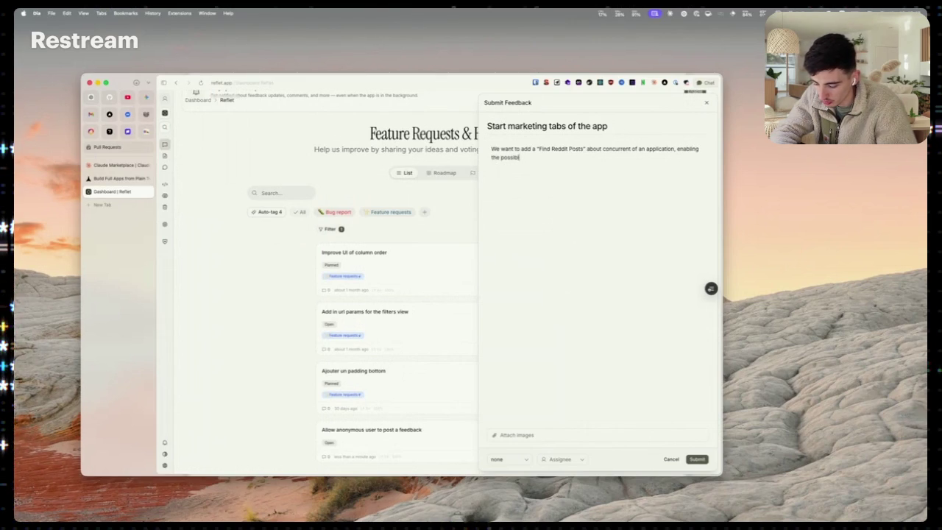
pyautogui.write('ave dr')
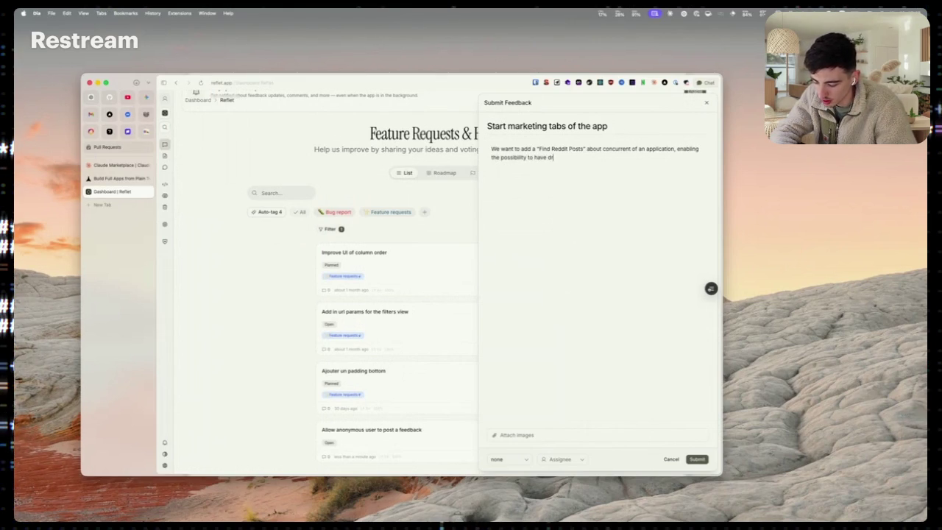
pyautogui.write('afted replies')
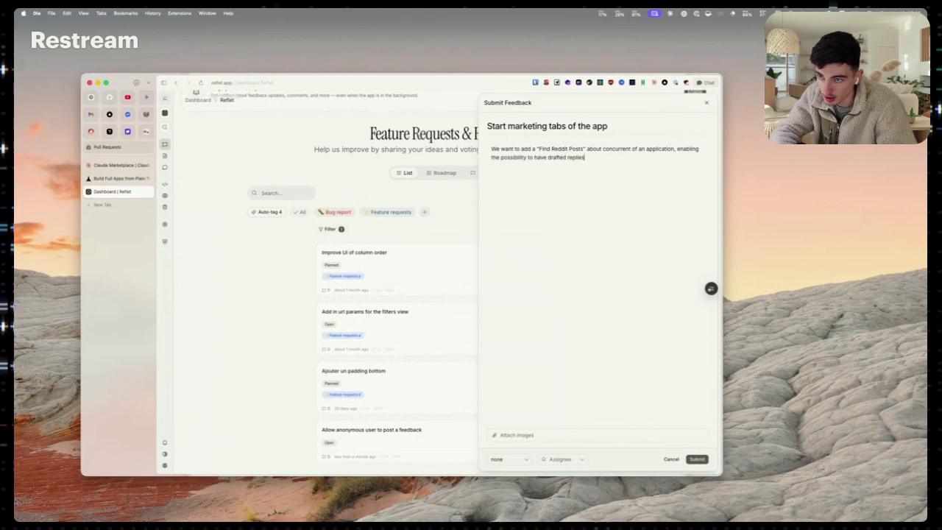
pyautogui.press('Return')
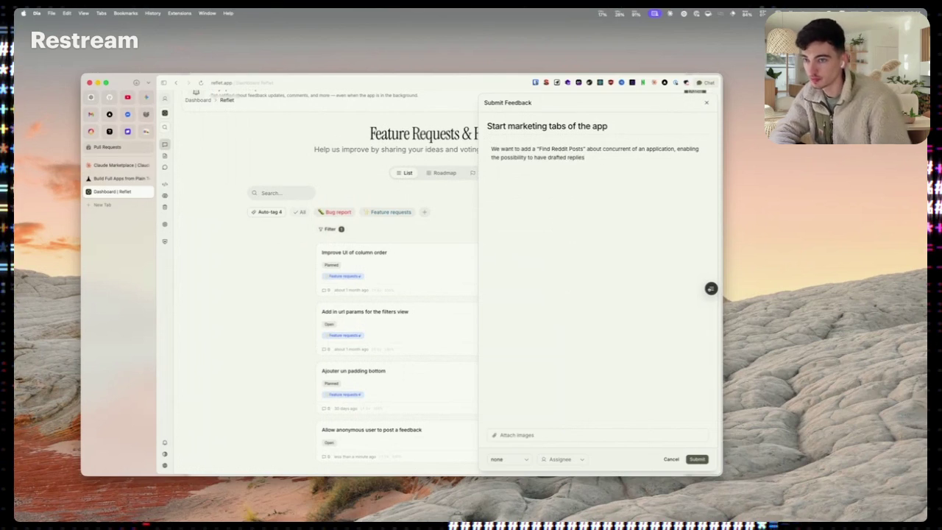
pyautogui.write('But a')
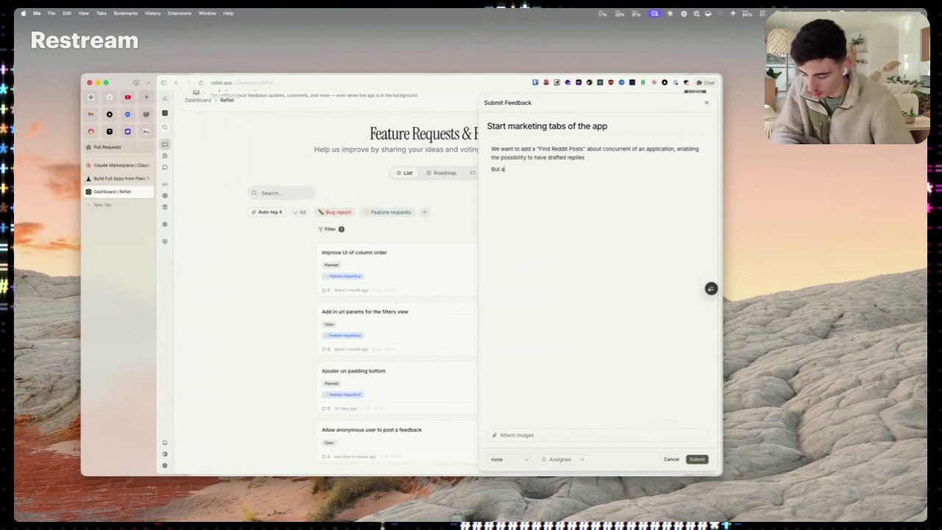
pyautogui.write('lso finding conc')
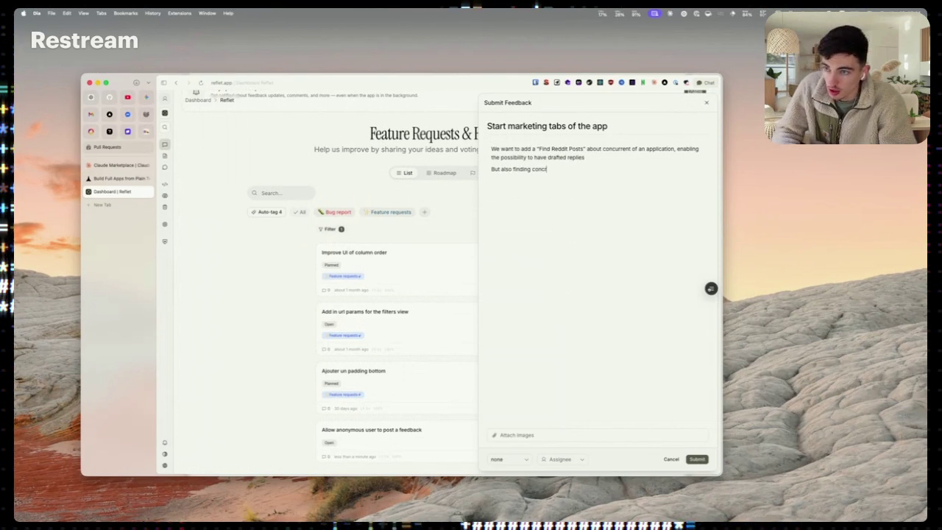
pyautogui.write('urrent posts ')
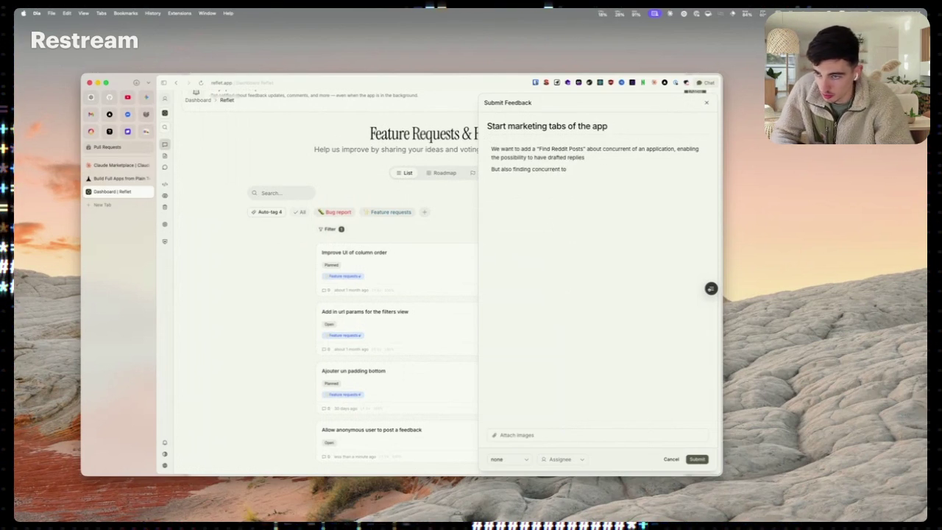
pyautogui.write('to su')
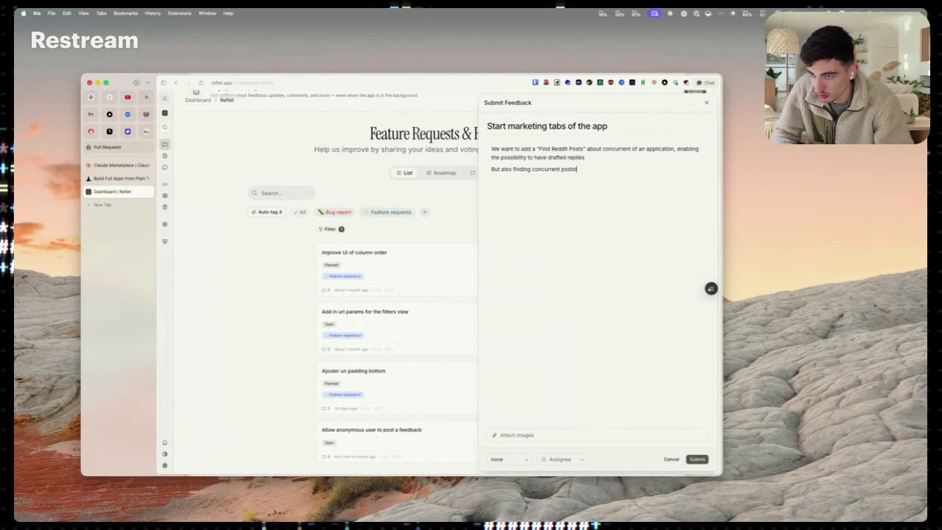
pyautogui.write('ggest features that users are asking')
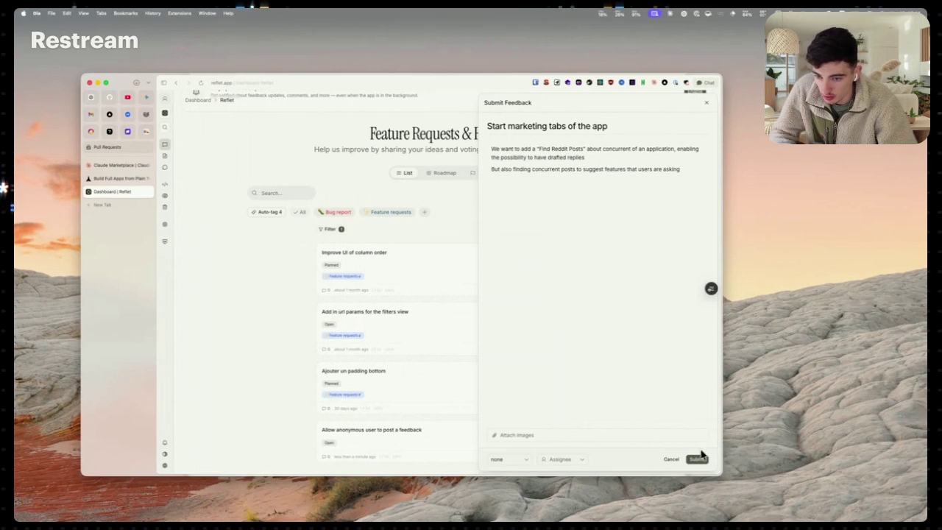
pyautogui.click(699, 458)
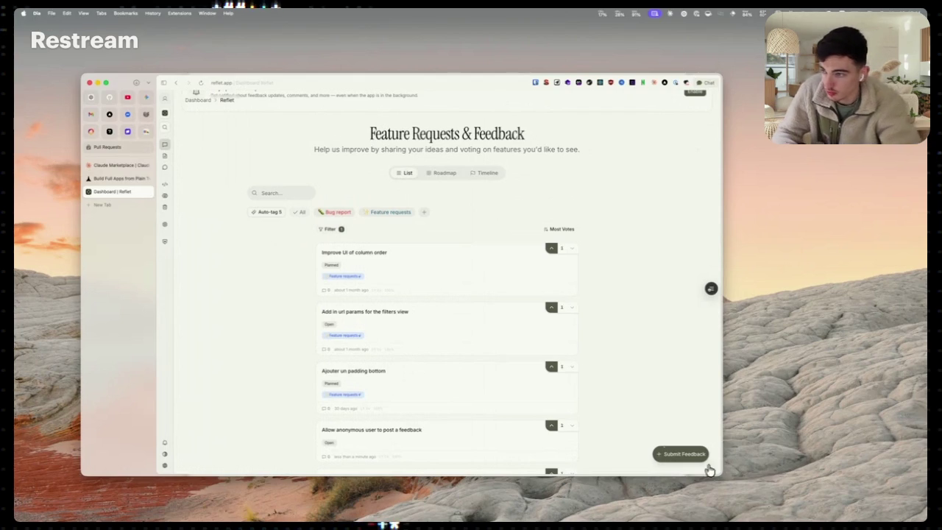
# Submit a post 'Add "Create PR"' via Claude, Copilot or Codex SDKs, describing an async code programmer
pyautogui.click(669, 450)
pyautogui.write('E')
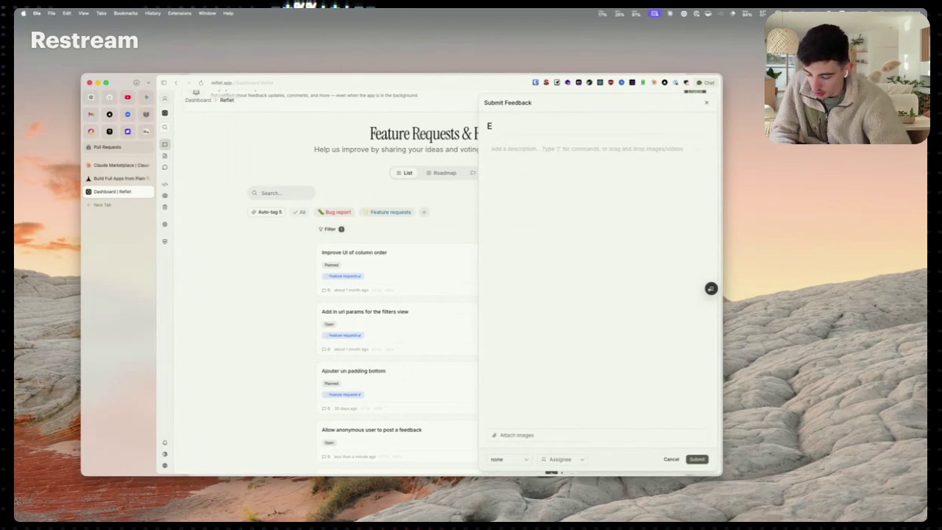
pyautogui.write('nable the possibil')
pyautogui.press('super+BackSpace')
pyautogui.write('Add ')
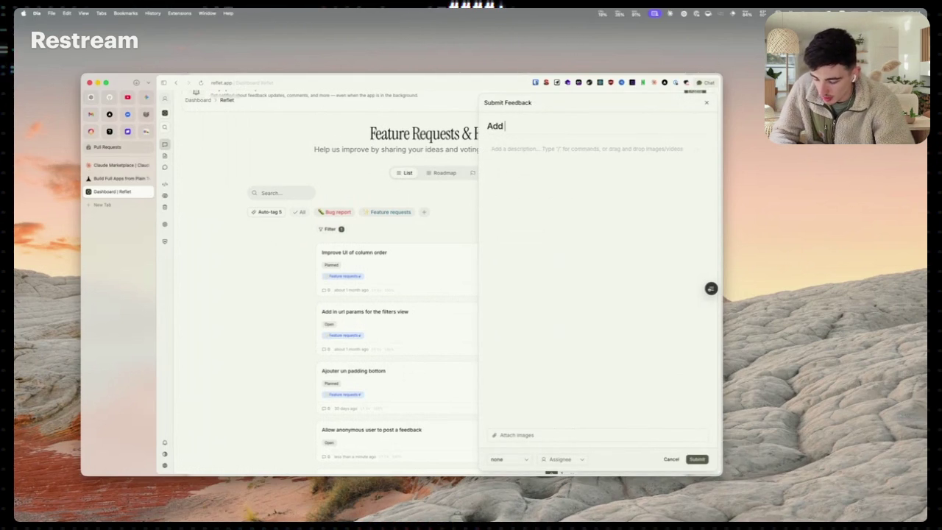
pyautogui.write('"Create PR" using claude sdk / copilot sdk / codex..')
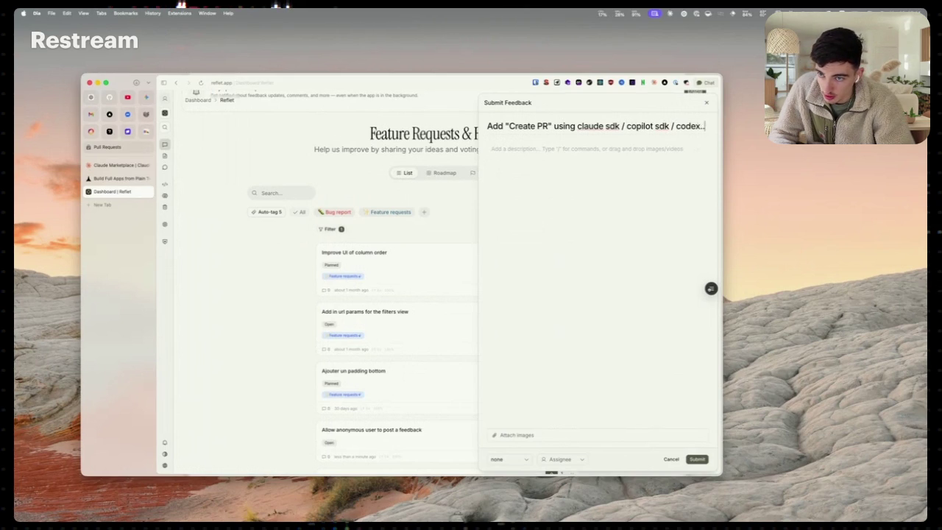
pyautogui.write('P')
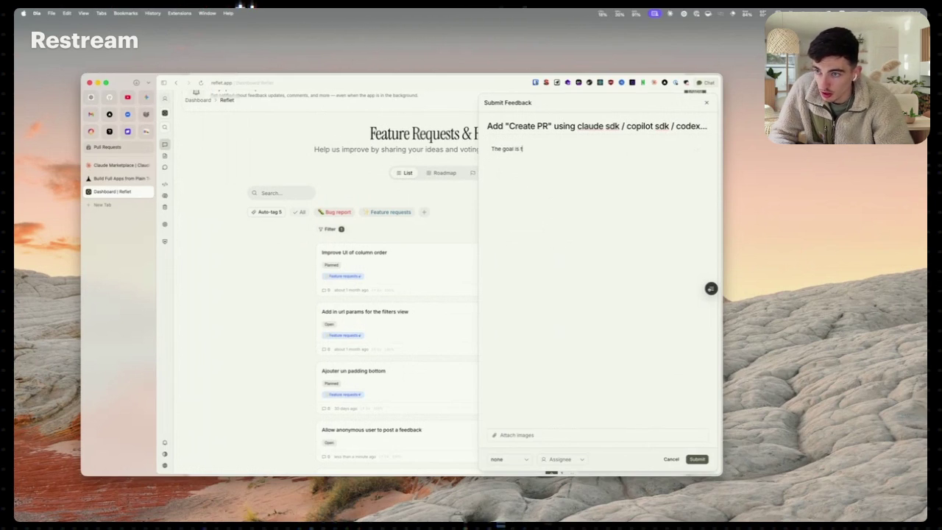
pyautogui.write(' async code programmer from a user feedback.')
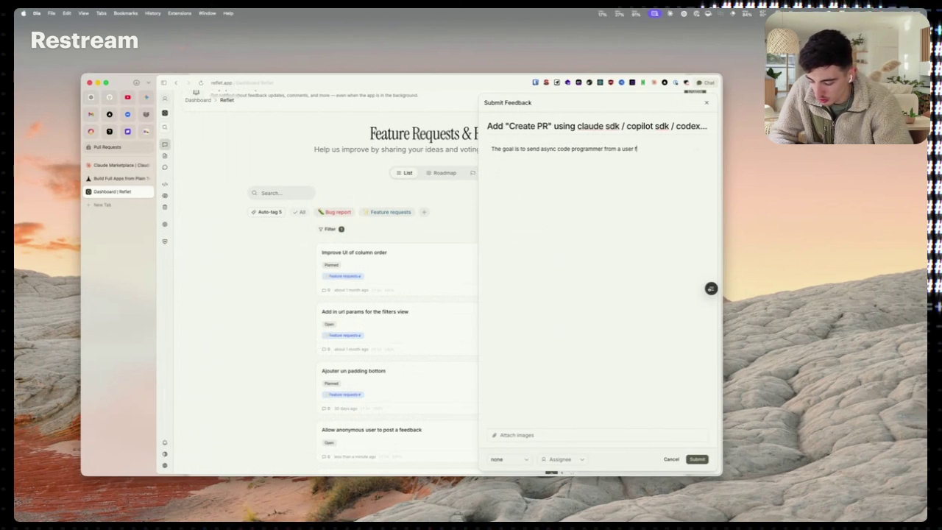
pyautogui.click(697, 458)
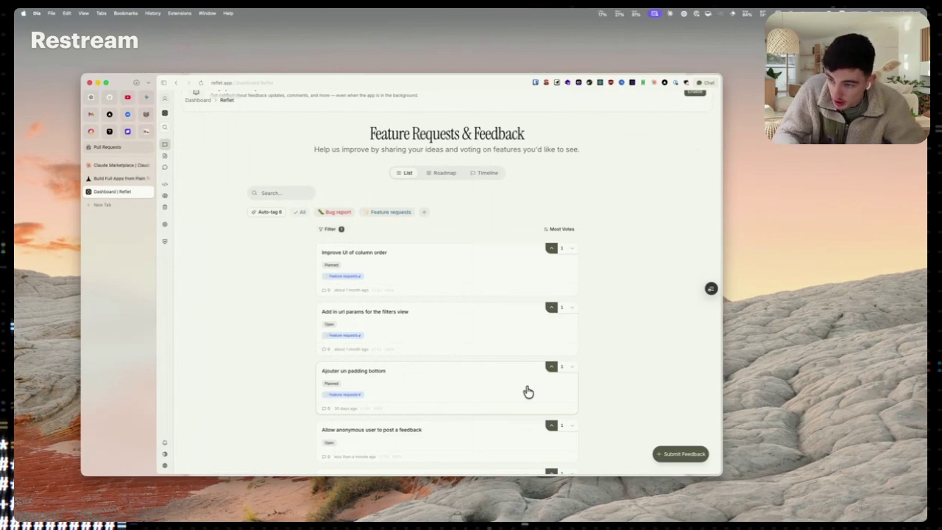
# Start a fresh Submit Feedback post
pyautogui.click(668, 454)
# Write 'In app new release pop-up' post describing a root <script> handling local/db, tagged Feature requests
pyautogui.write('In app new release pop')
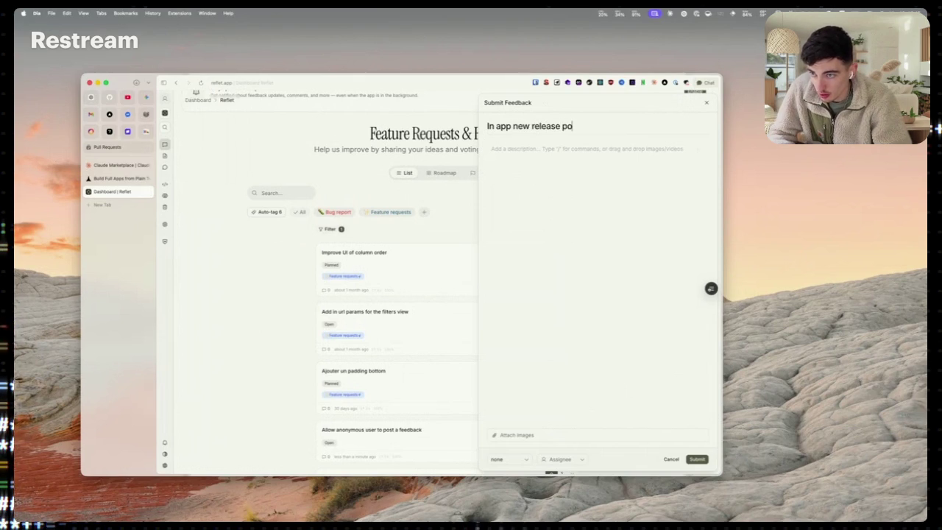
pyautogui.write('-up integration')
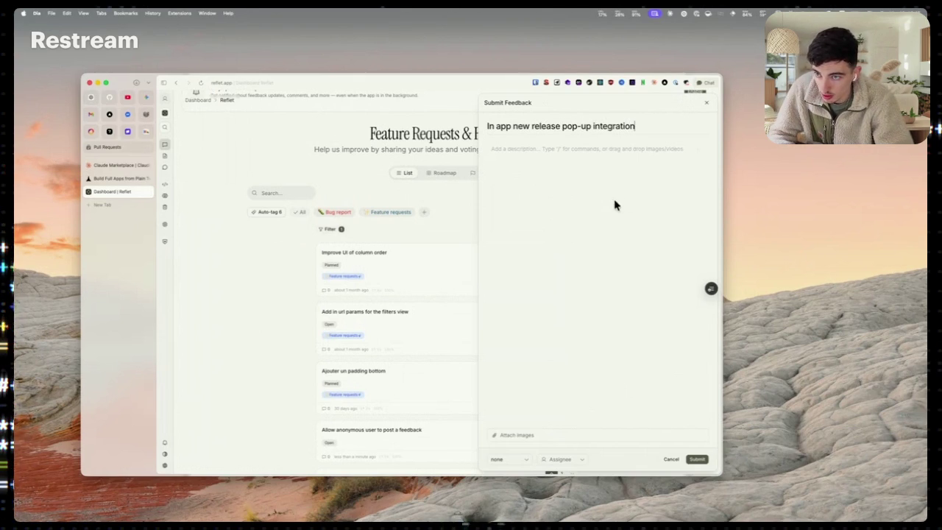
pyautogui.click(592, 155)
pyautogui.write('WE')
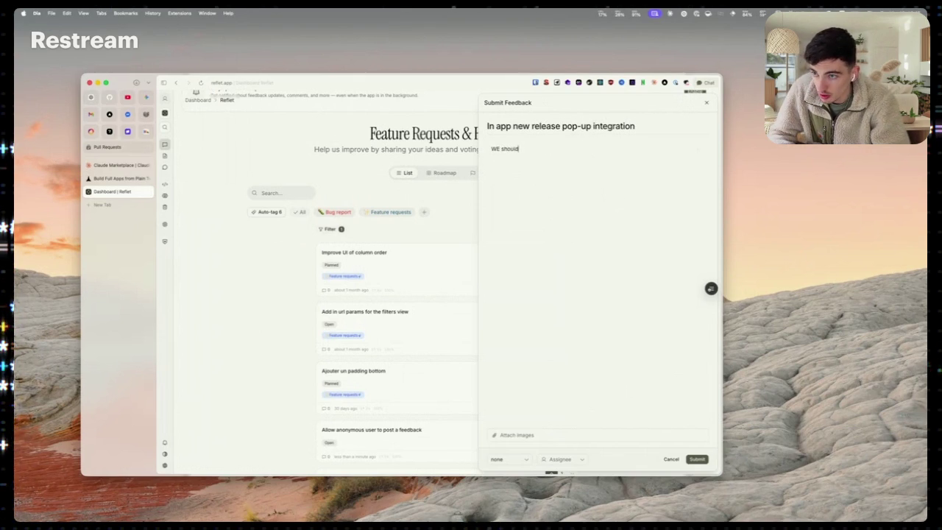
pyautogui.press('BackSpace')
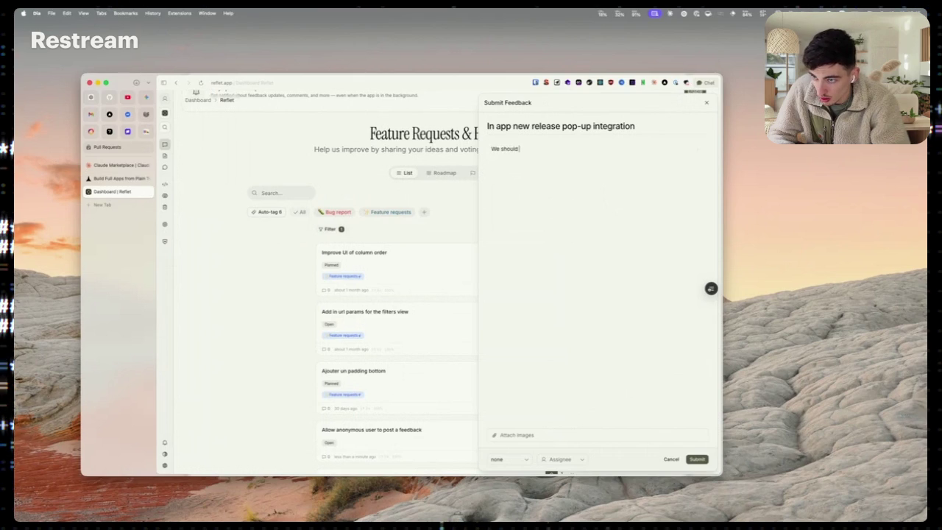
pyautogui.write('e a s')
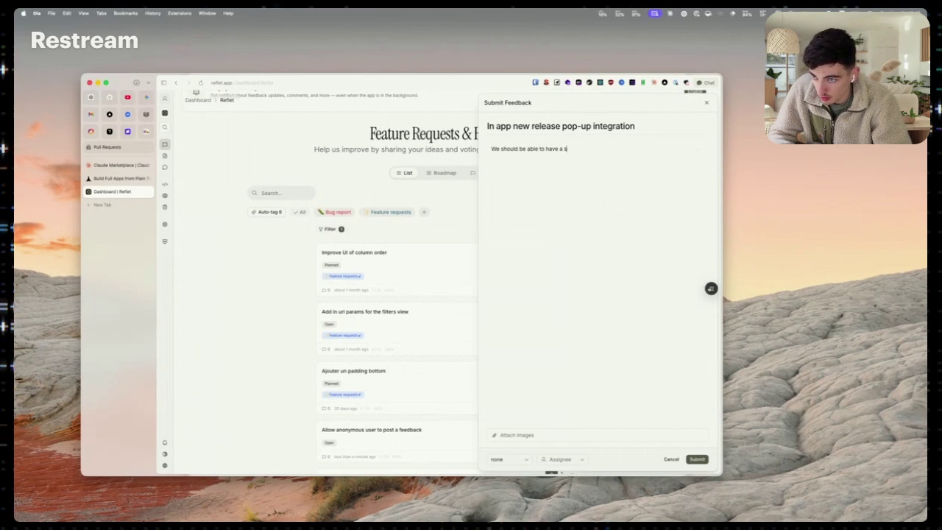
pyautogui.write('i')
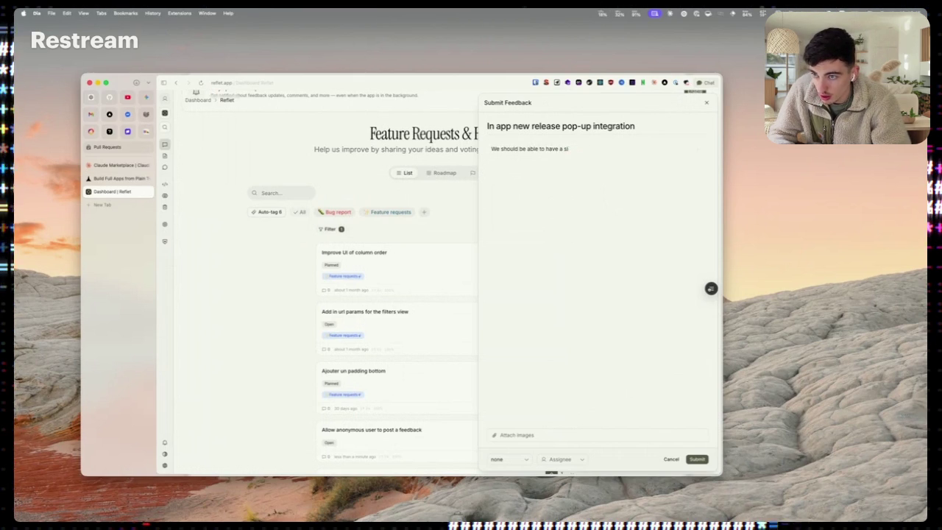
pyautogui.write('mple <scriopt>')
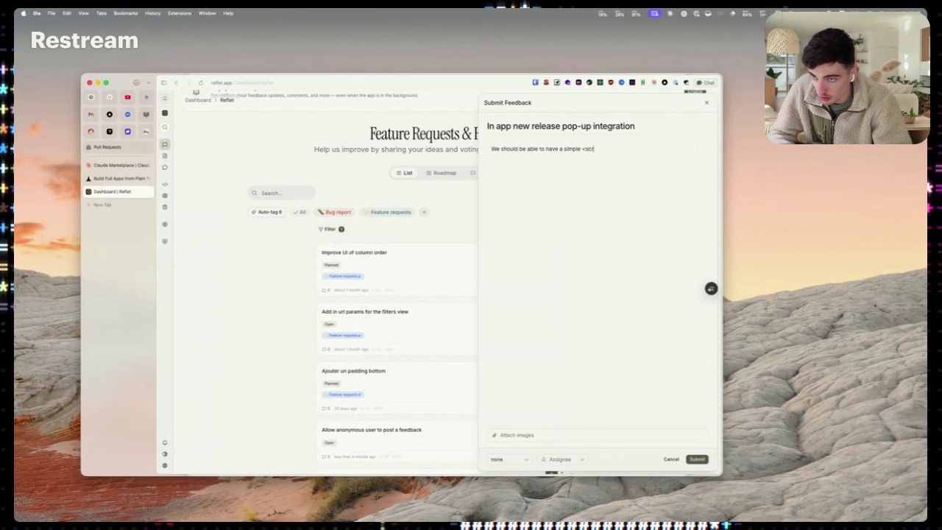
pyautogui.press('BackSpace')
pyautogui.press('BackSpace')
pyautogui.press('BackSpace')
pyautogui.write('pt> ')
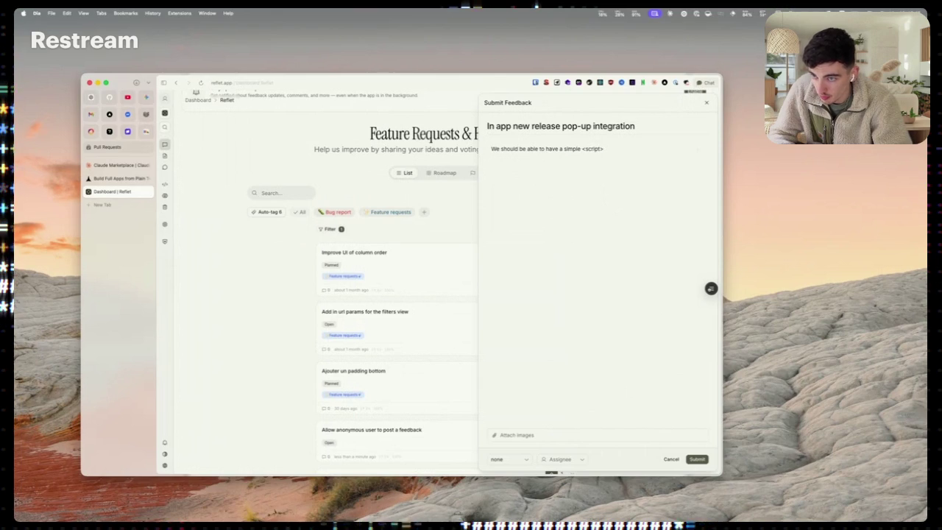
pyautogui.write('at root')
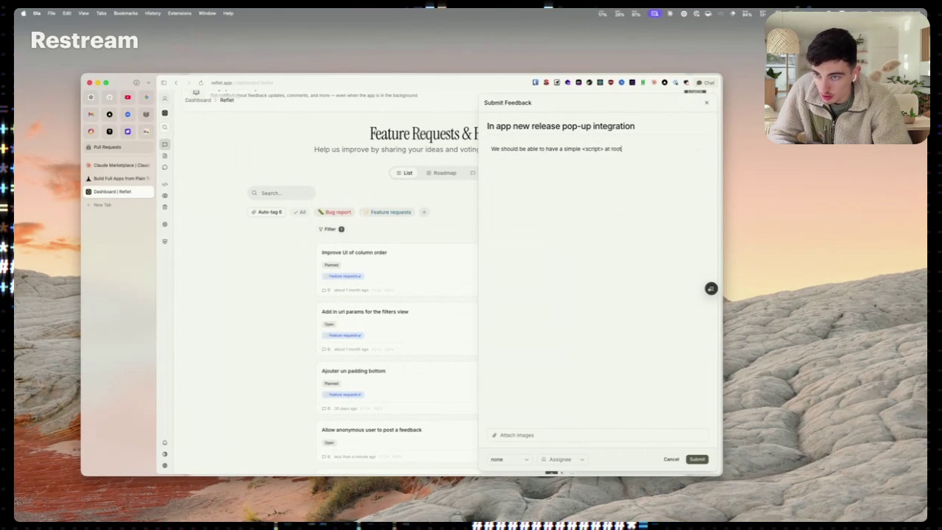
pyautogui.write(' that')
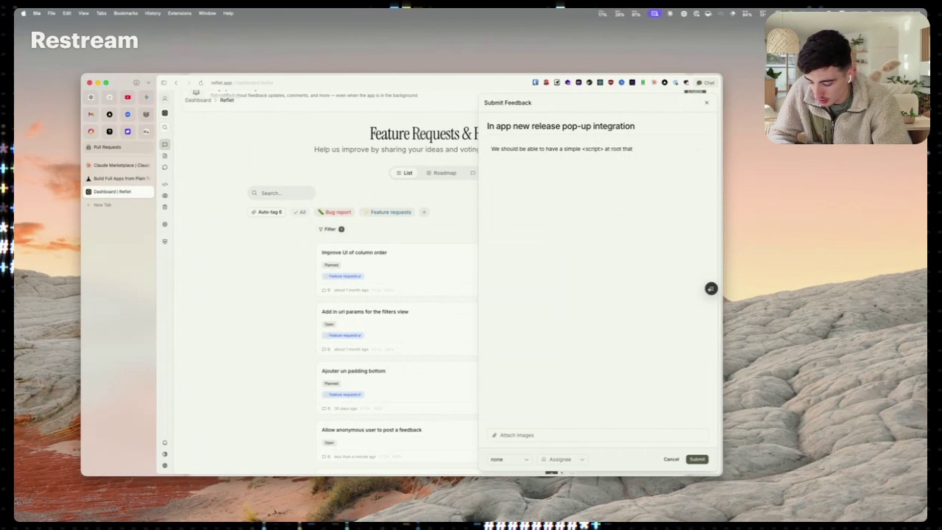
pyautogui.write(' handle locally / db if organization want')
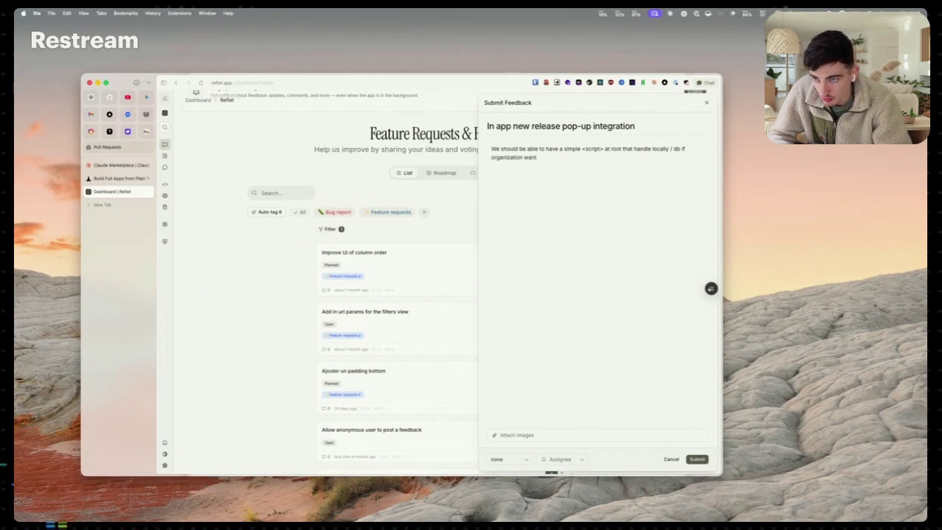
pyautogui.write(' to trigger l')
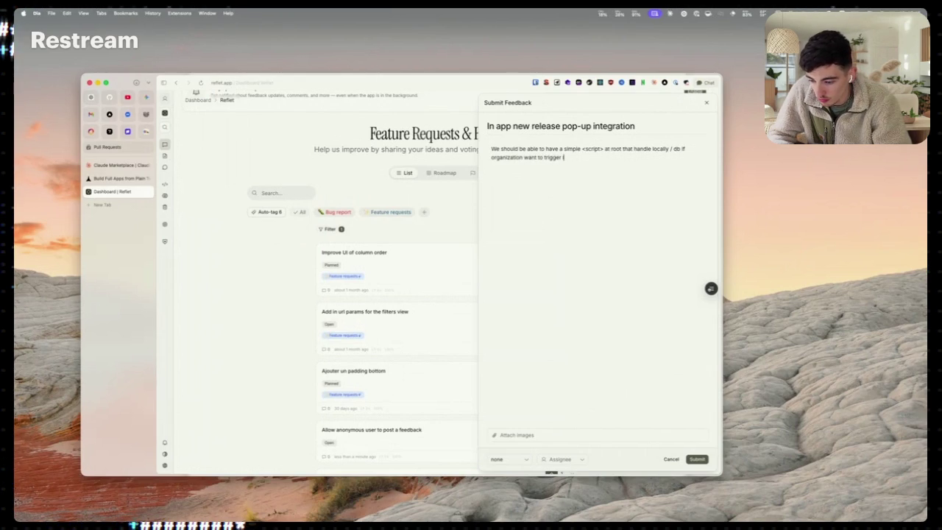
pyautogui.write('oacall')
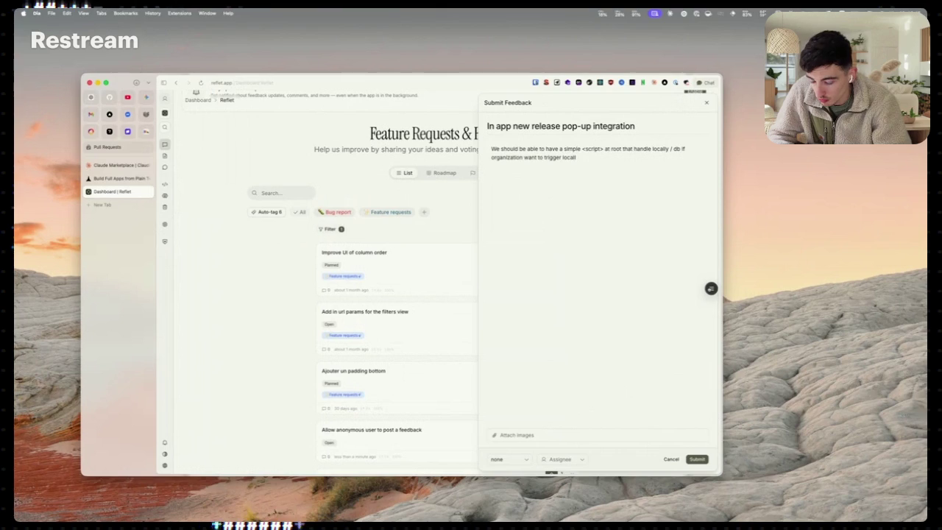
pyautogui.write(' the release')
pyautogui.press('Return')
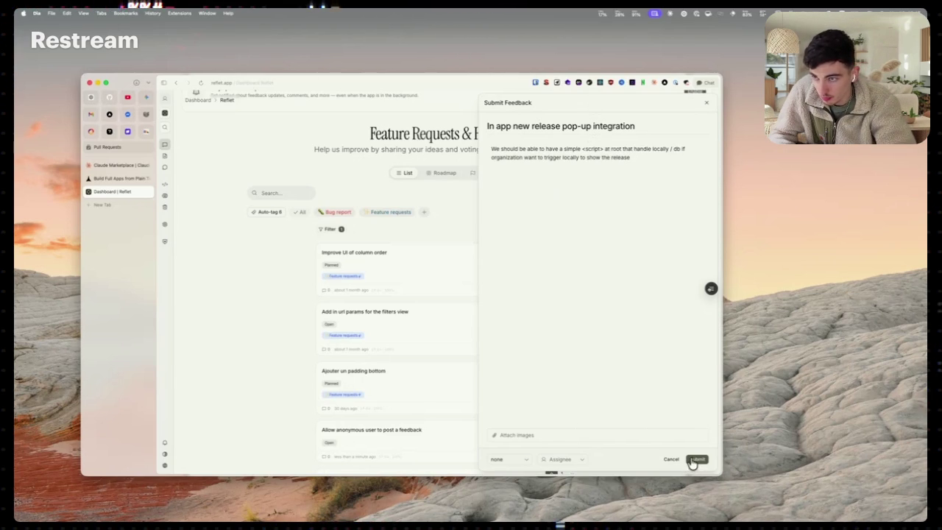
pyautogui.click(493, 460)
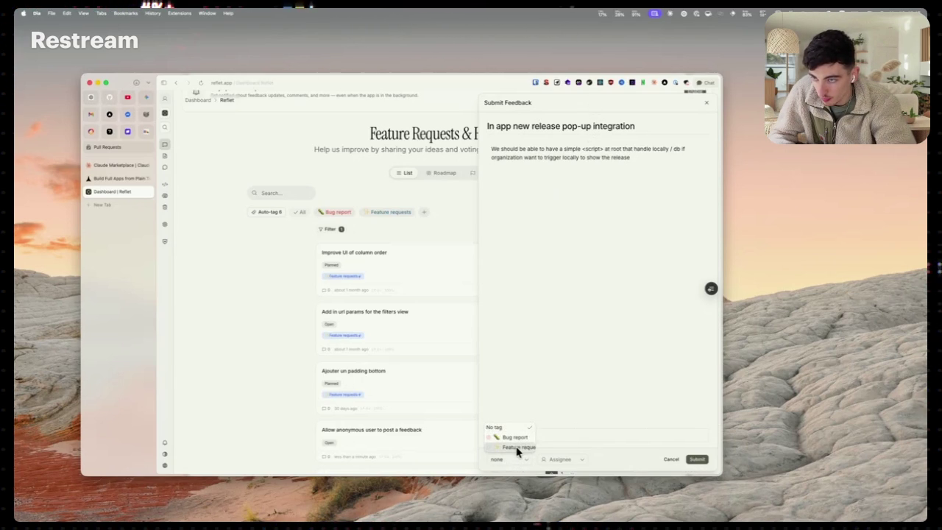
pyautogui.click(518, 447)
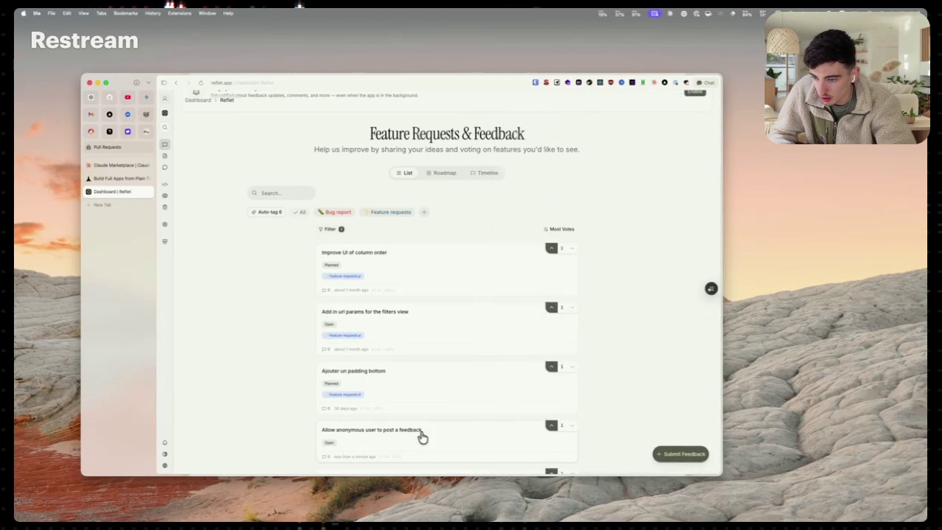
# Tag the Create PR post as Feature requests and return to the feedback list
pyautogui.scroll(-5, 421, 438)
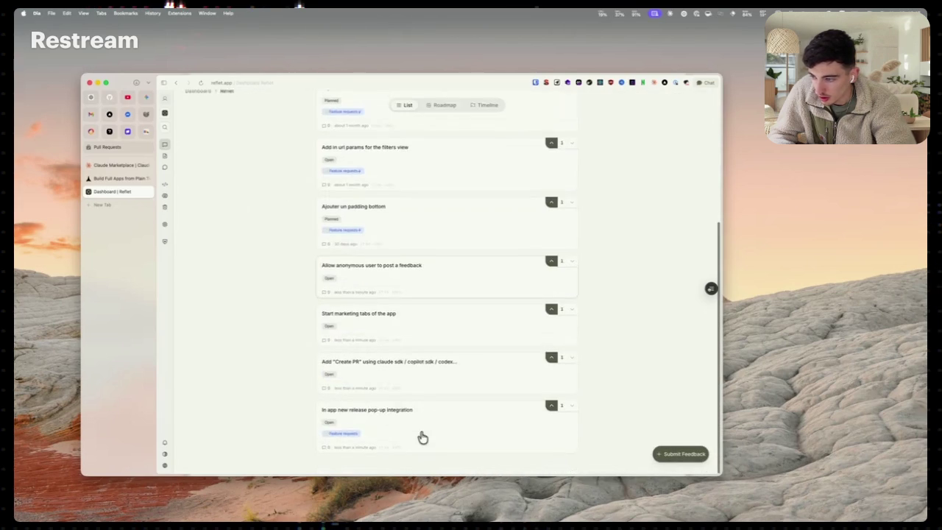
pyautogui.click(462, 386)
pyautogui.click(424, 124)
pyautogui.click(424, 151)
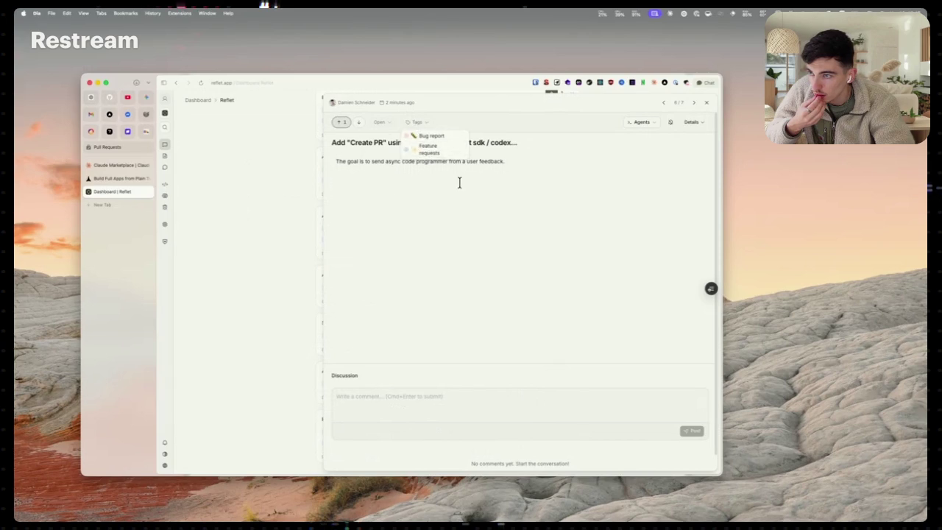
pyautogui.click(267, 286)
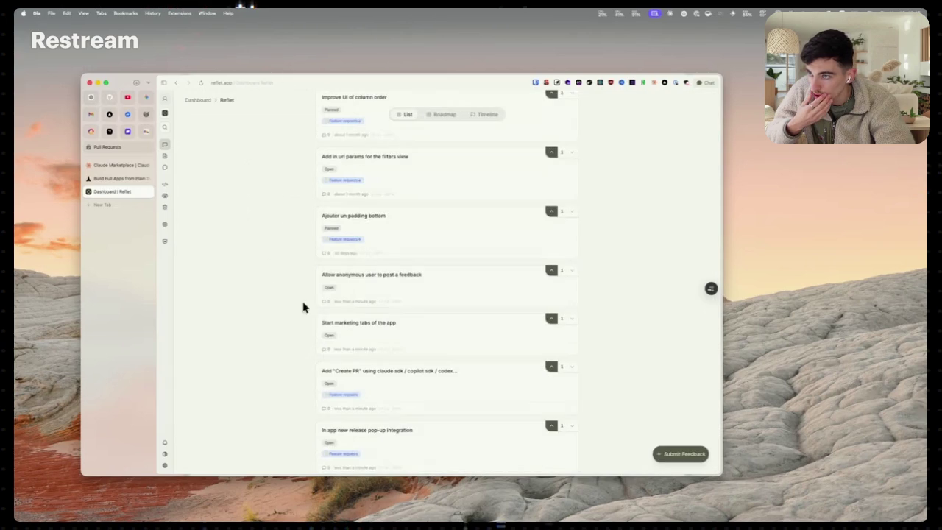
# Submit the post 'Add optimistic updates for tagging a new feedback' with no tag
pyautogui.scroll(-1, 405, 414)
pyautogui.click(676, 454)
pyautogui.write('Add opti')
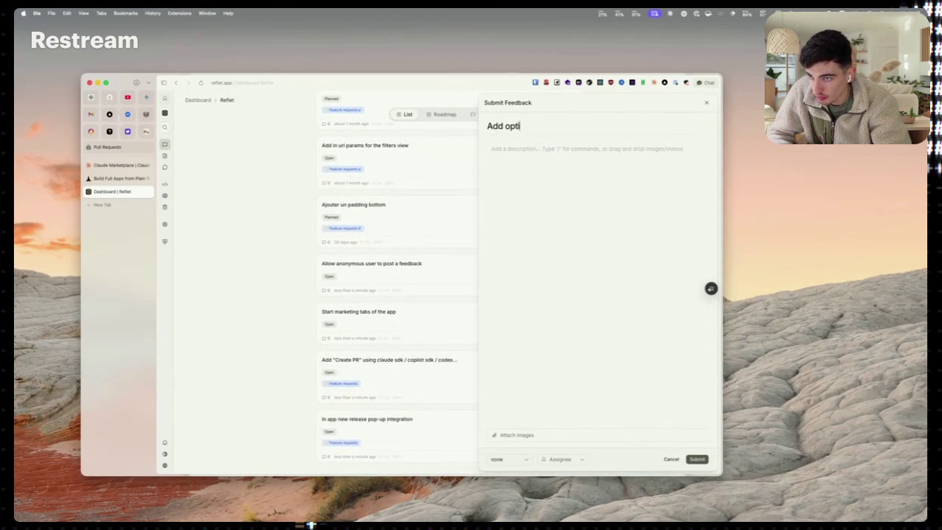
pyautogui.write('mistic ')
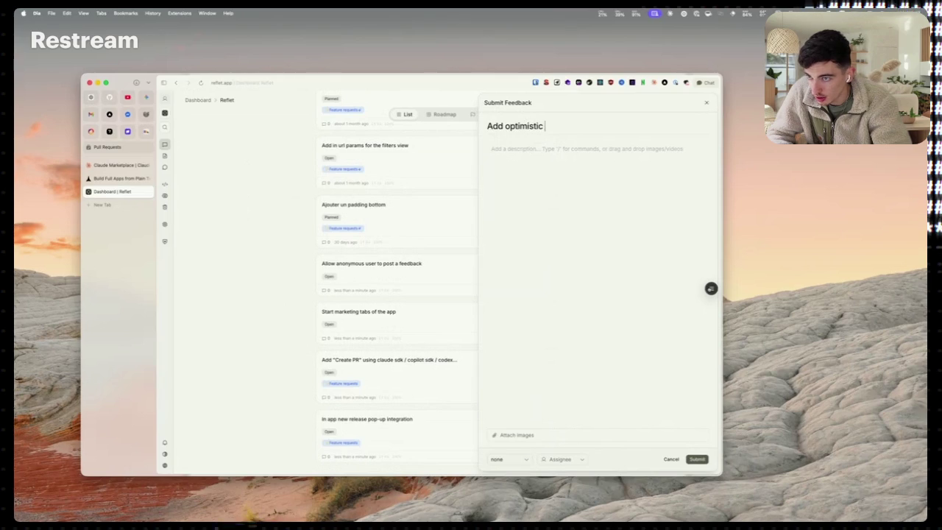
pyautogui.write('updates for tagging')
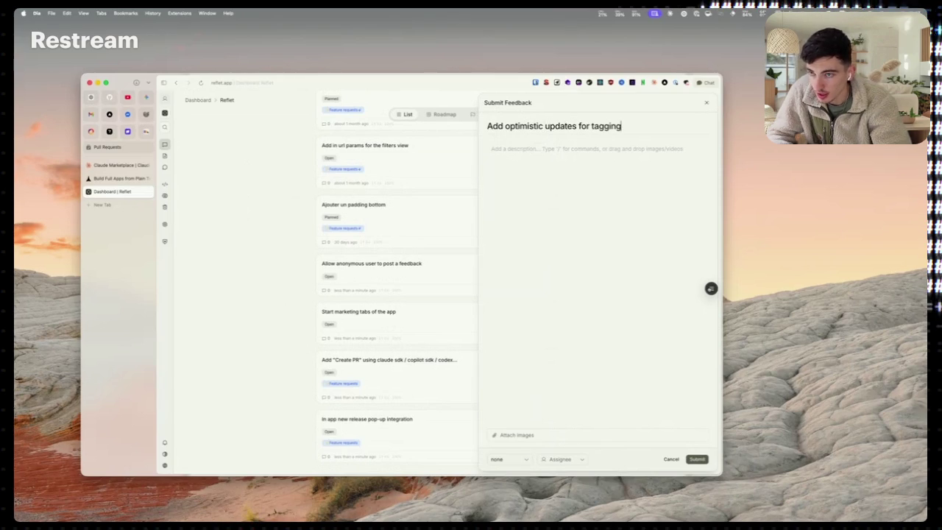
pyautogui.write(' a new feedback')
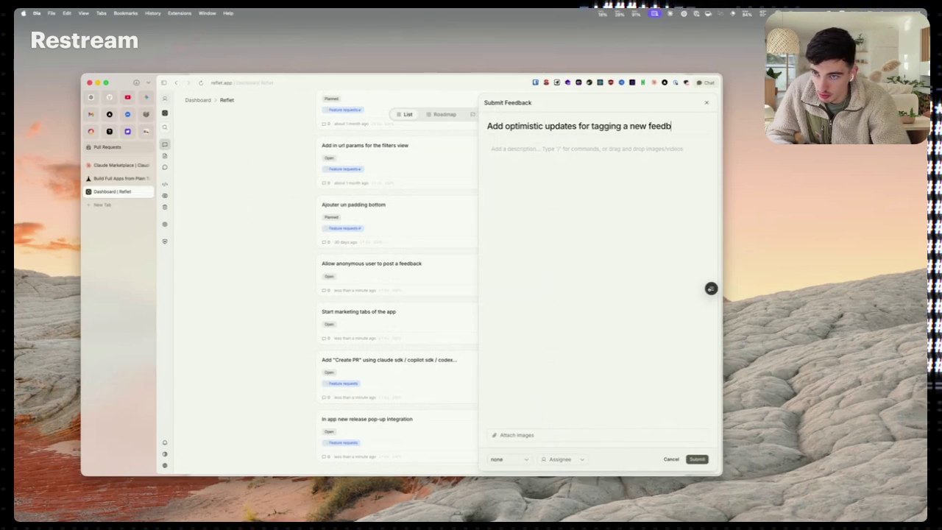
pyautogui.click(509, 458)
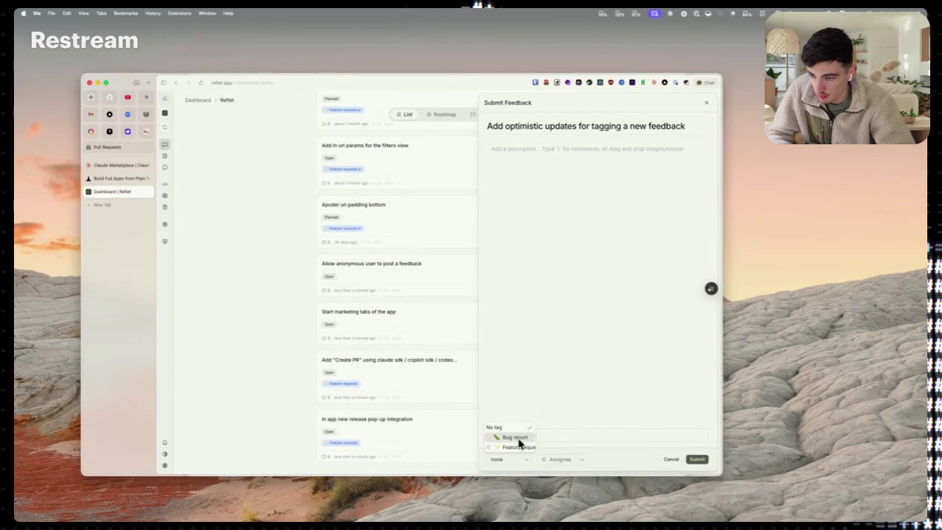
pyautogui.click(599, 250)
pyautogui.click(699, 459)
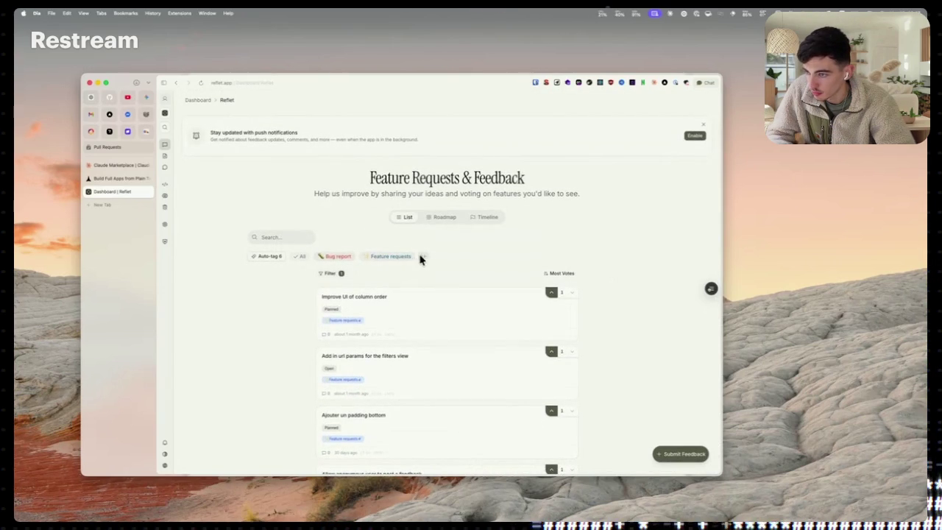
# Create a purple 'Improvements' tag with a hammer icon
pyautogui.click(424, 256)
pyautogui.write('Improvements')
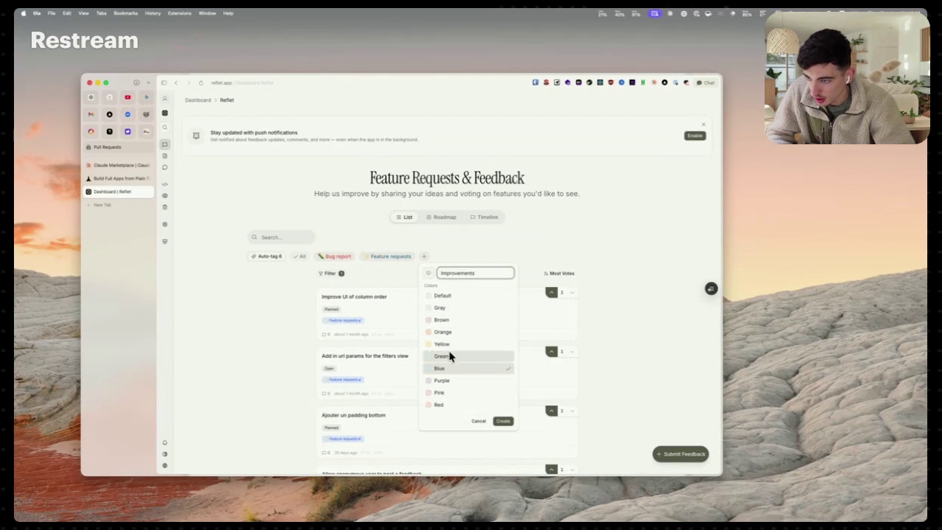
pyautogui.click(460, 333)
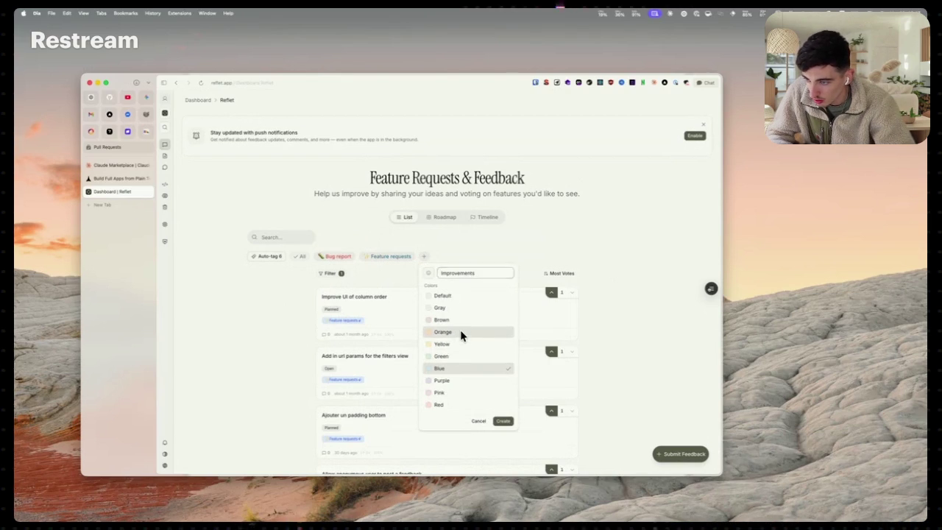
pyautogui.click(464, 381)
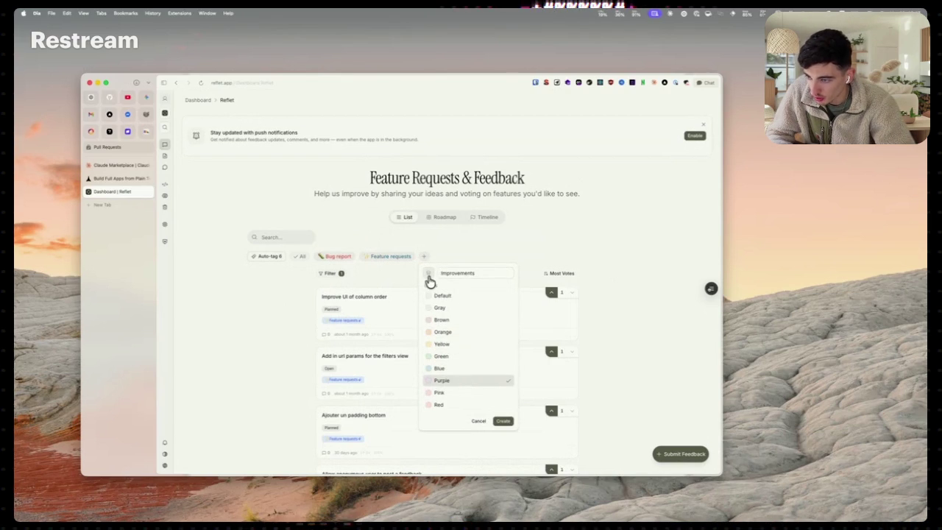
pyautogui.click(429, 276)
pyautogui.write('improve')
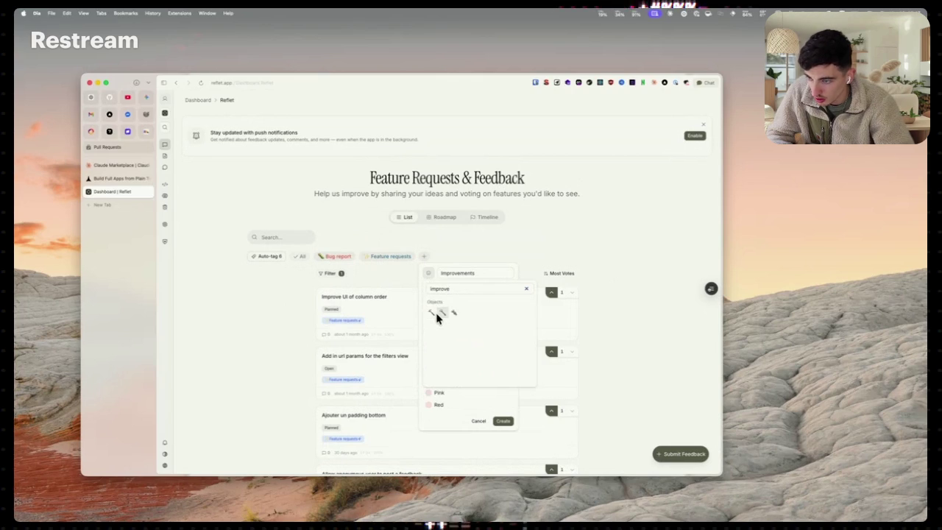
pyautogui.click(432, 313)
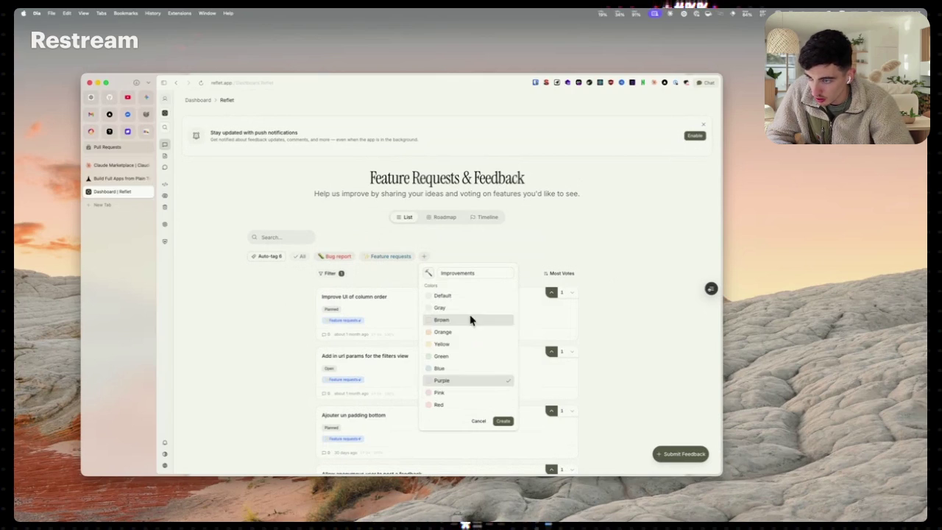
pyautogui.click(499, 425)
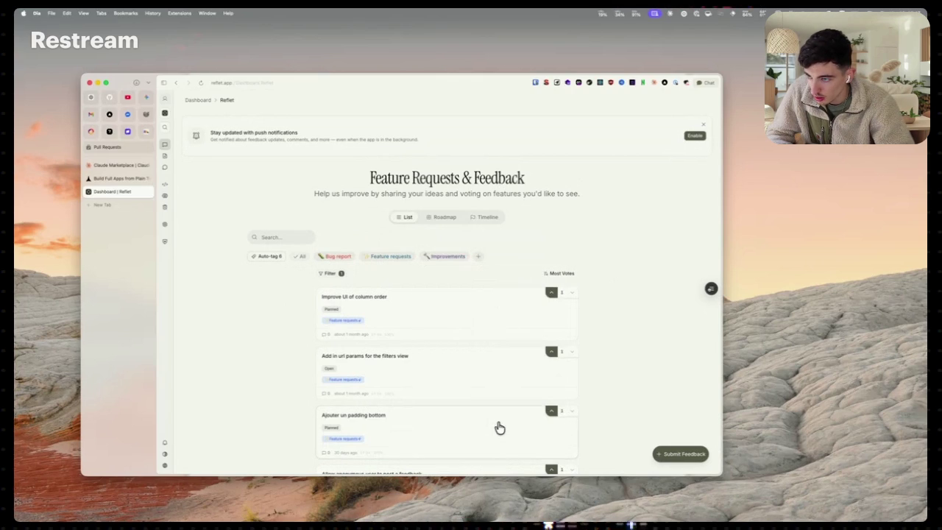
# Apply the Improvements tag to the optimistic-updates post
pyautogui.scroll(-5, 499, 429)
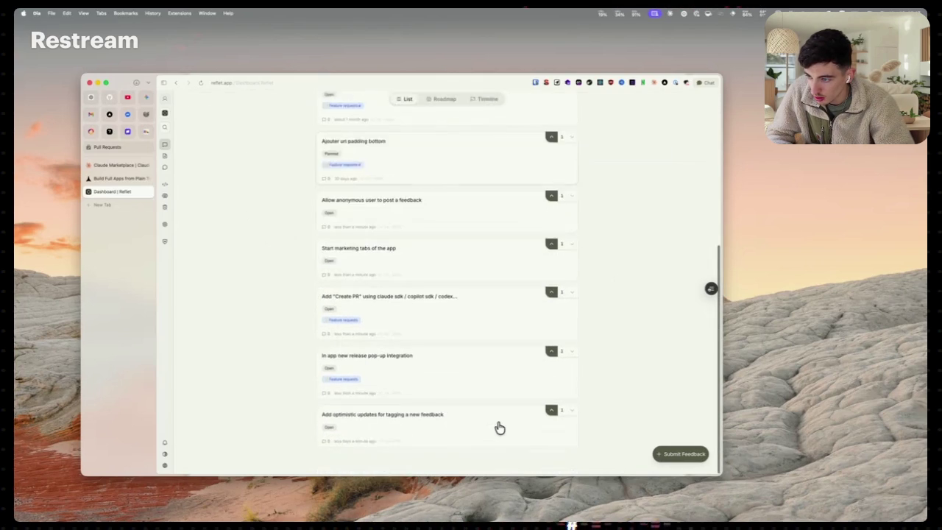
pyautogui.click(416, 440)
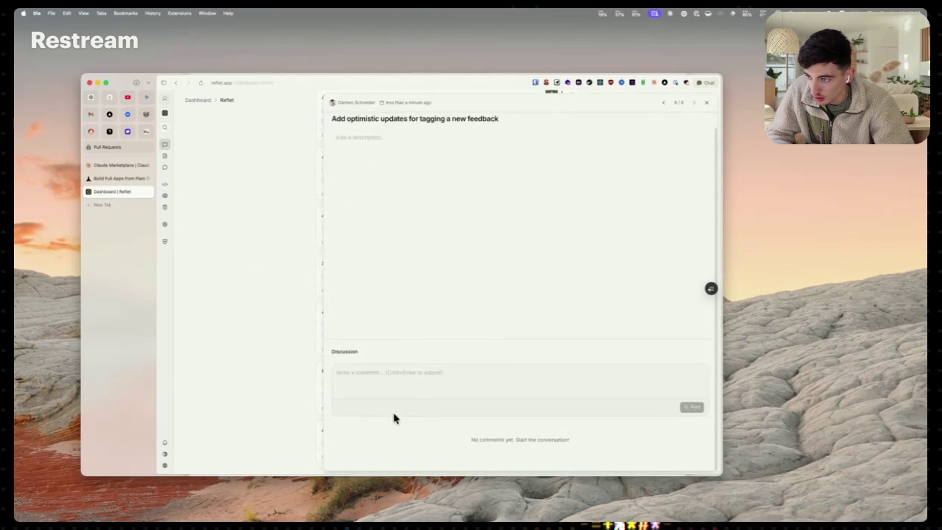
pyautogui.click(416, 123)
pyautogui.click(432, 162)
pyautogui.click(380, 228)
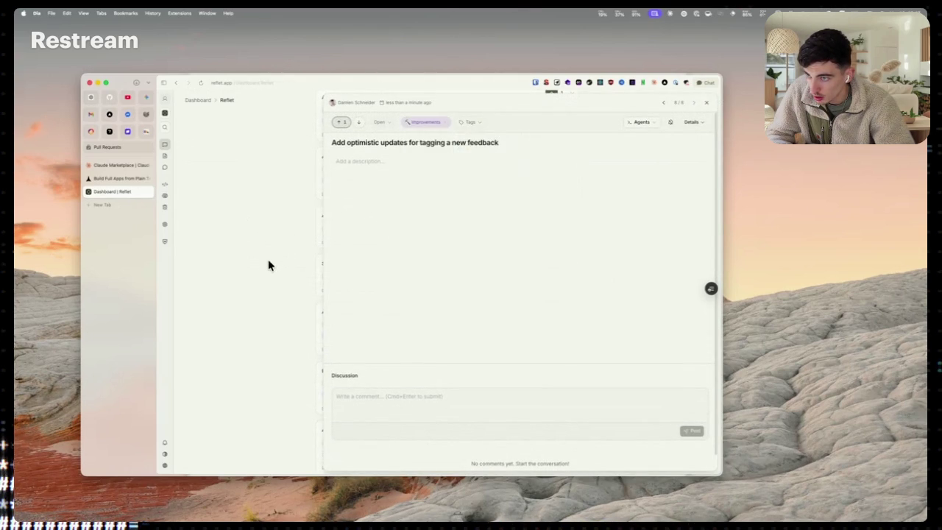
pyautogui.click(266, 272)
pyautogui.scroll(-1, 404, 419)
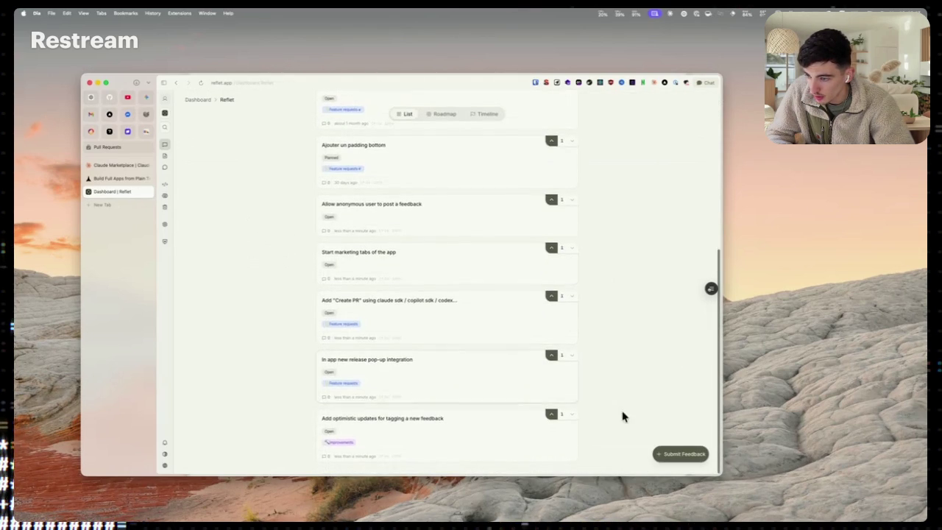
pyautogui.click(673, 455)
# Tag the new post as a feature request and capture an area screenshot of the tag selector
pyautogui.click(513, 459)
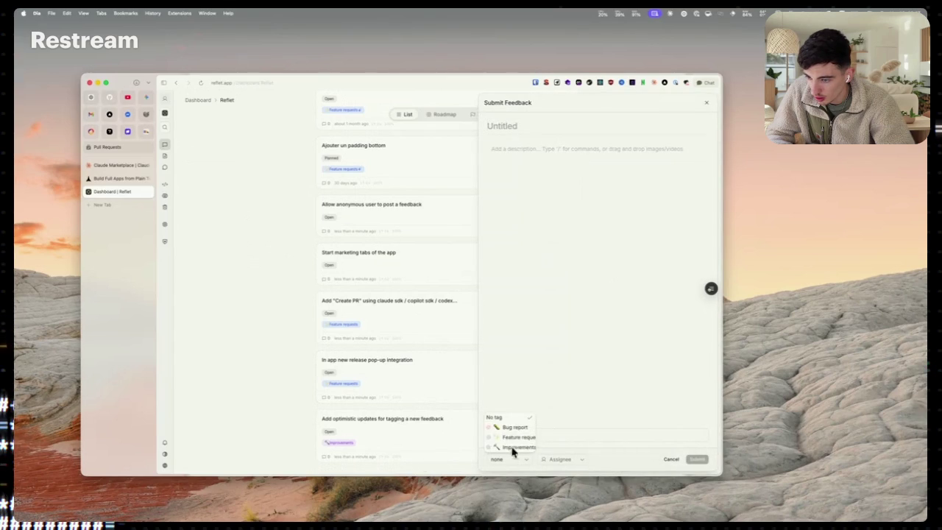
pyautogui.click(515, 437)
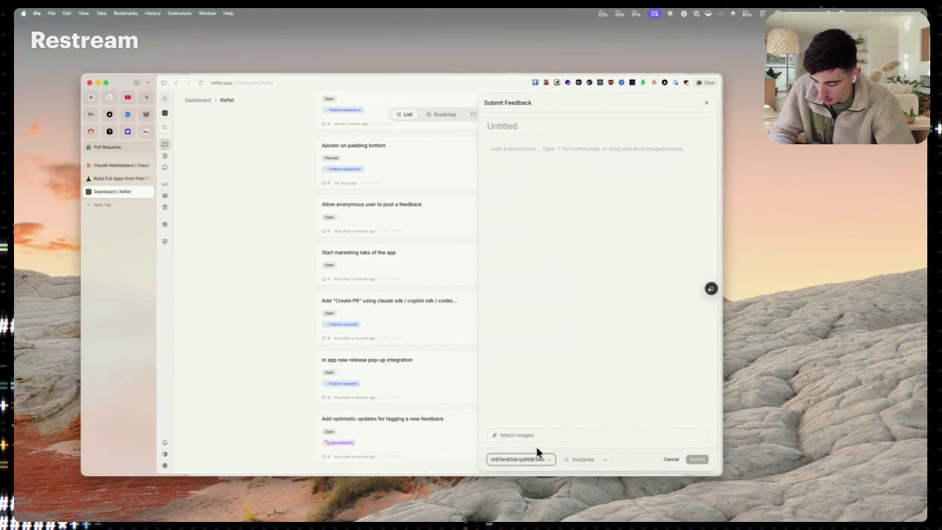
pyautogui.press('super+shift+5')
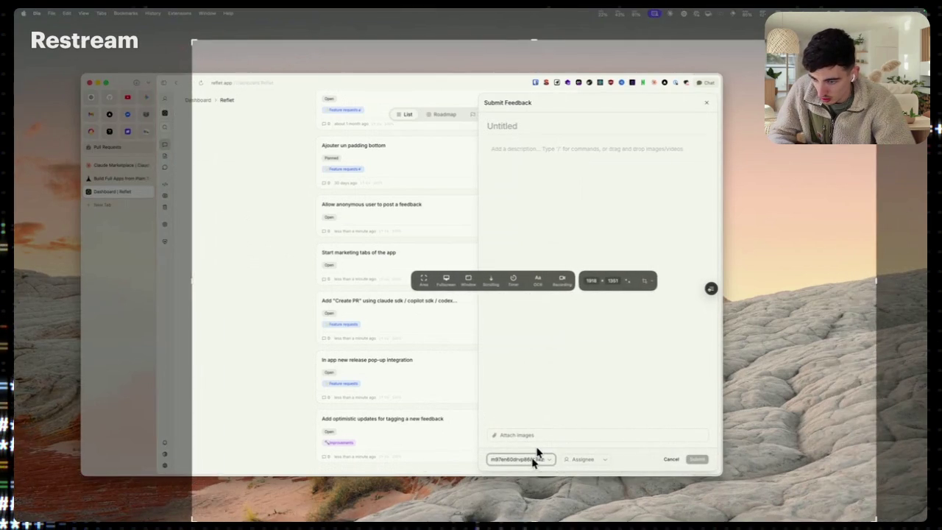
pyautogui.moveTo(83, 398); pyautogui.dragTo(147, 430)
pyautogui.moveTo(482, 449)
pyautogui.mouseDown()
pyautogui.moveTo(538, 451)
pyautogui.moveTo(557, 468)
pyautogui.mouseUp()
pyautogui.press('Return')
# Title the post 'Fix tag displayed on submit feedback popup.', assign a team member, and submit it
pyautogui.click(527, 459)
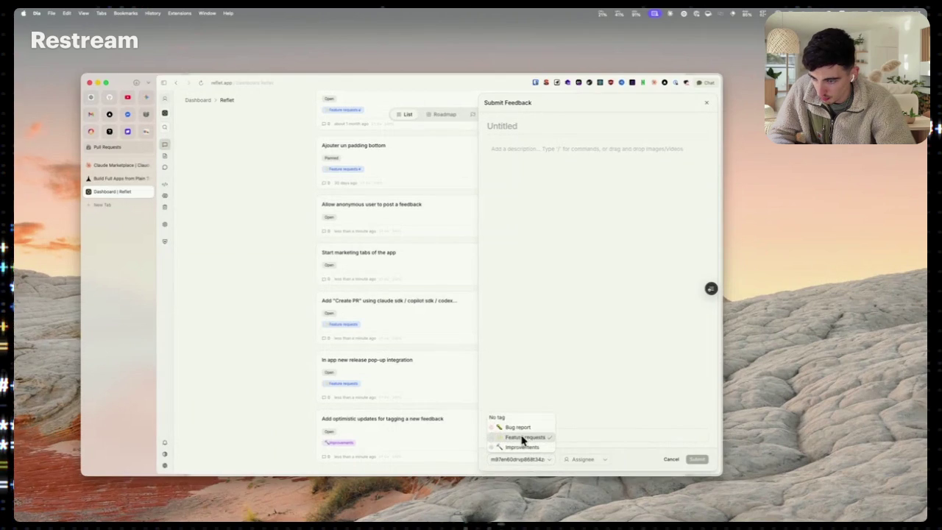
pyautogui.click(515, 436)
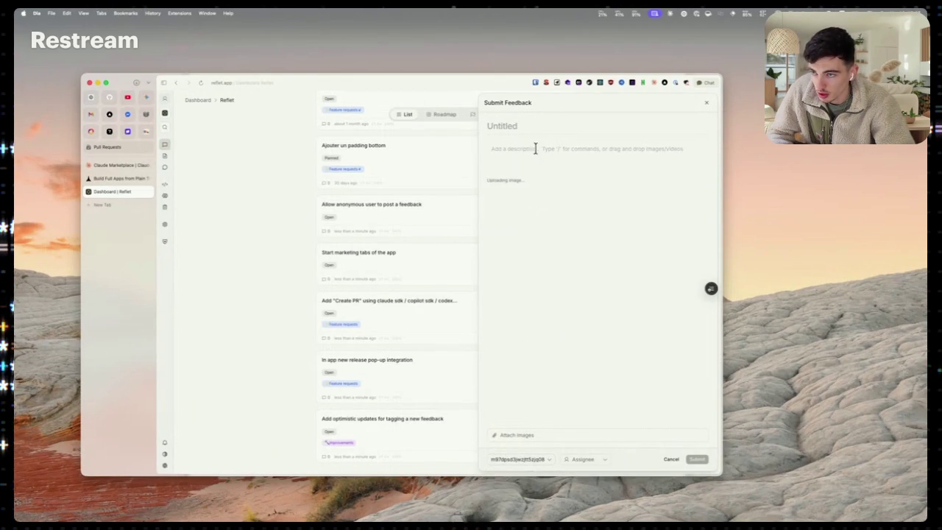
pyautogui.write('Fix')
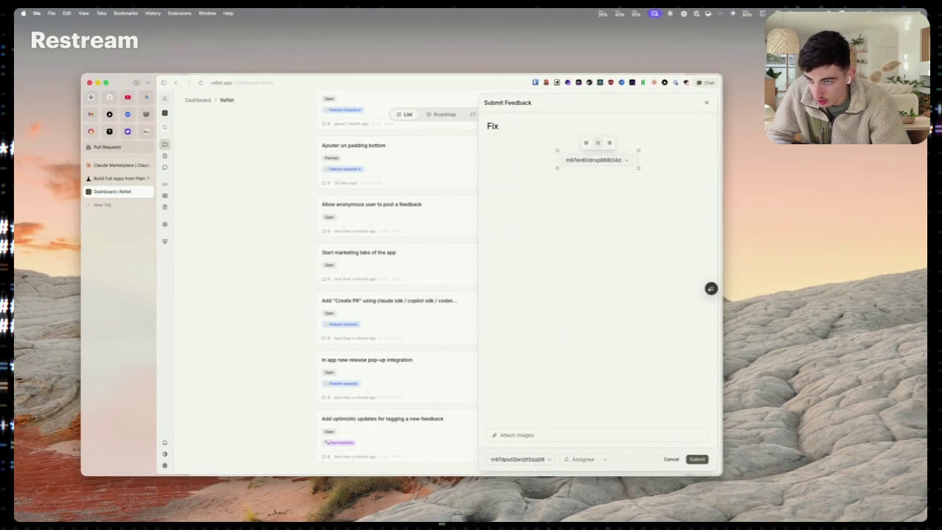
pyautogui.write('dault')
pyautogui.press('BackSpace')
pyautogui.press('BackSpace')
pyautogui.press('BackSpace')
pyautogui.write('Fix')
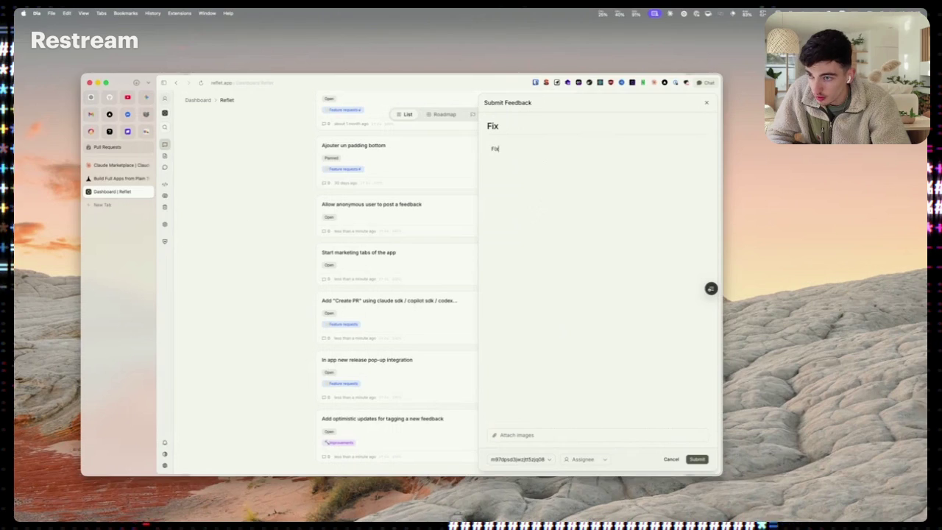
pyautogui.press('BackSpace')
pyautogui.click(520, 125)
pyautogui.write('tag')
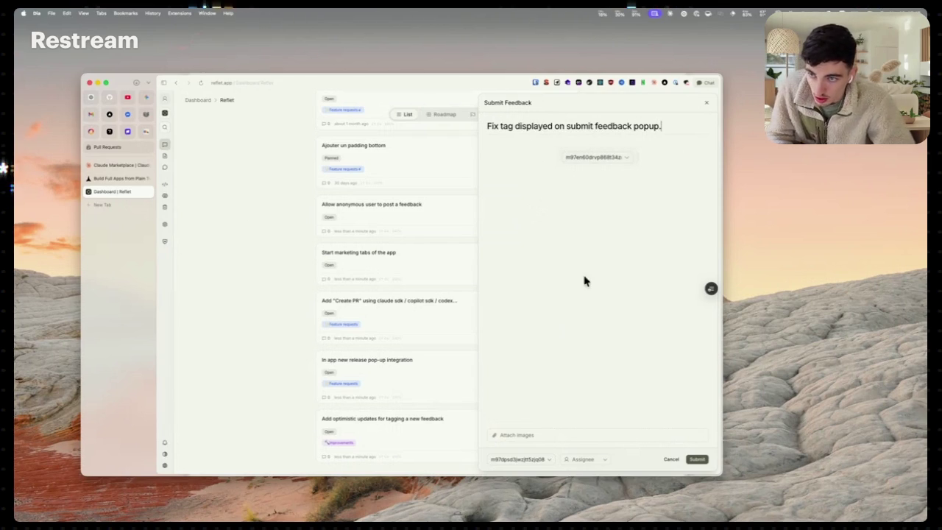
pyautogui.click(585, 459)
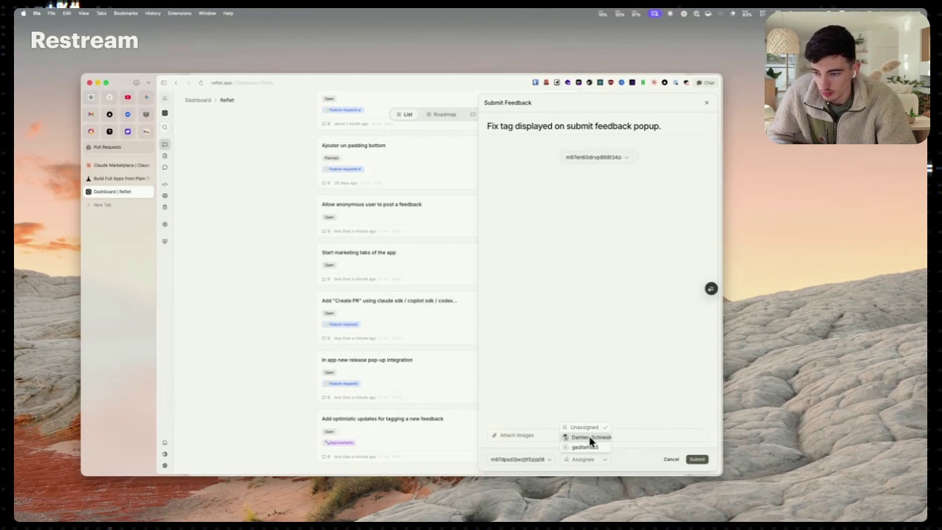
pyautogui.click(589, 438)
pyautogui.click(690, 460)
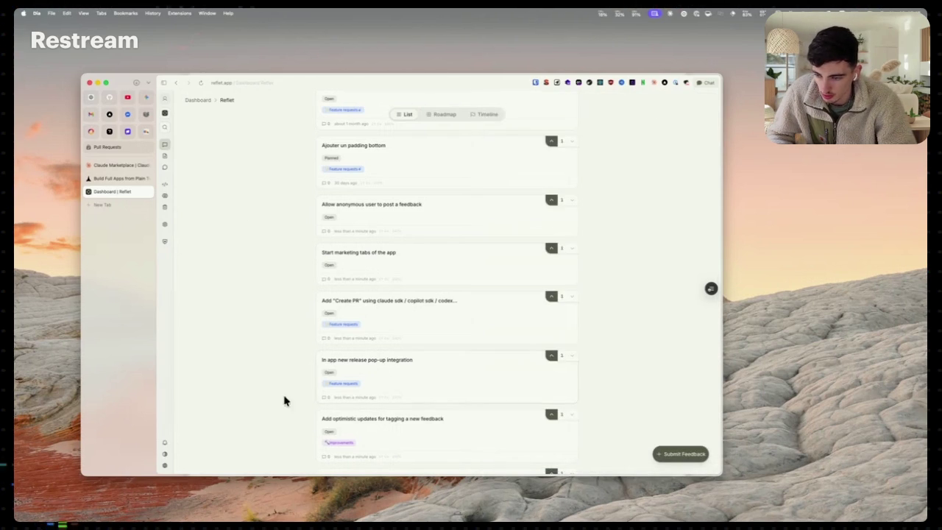
# Tag the 'Start marketing tabs of the app' post as Feature requests
pyautogui.scroll(-2, 376, 397)
pyautogui.scroll(3, 391, 409)
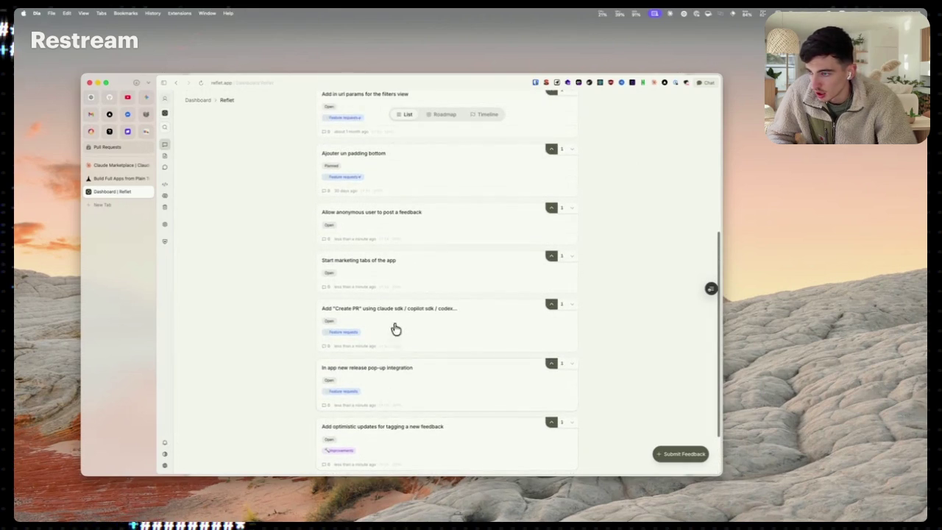
pyautogui.click(397, 273)
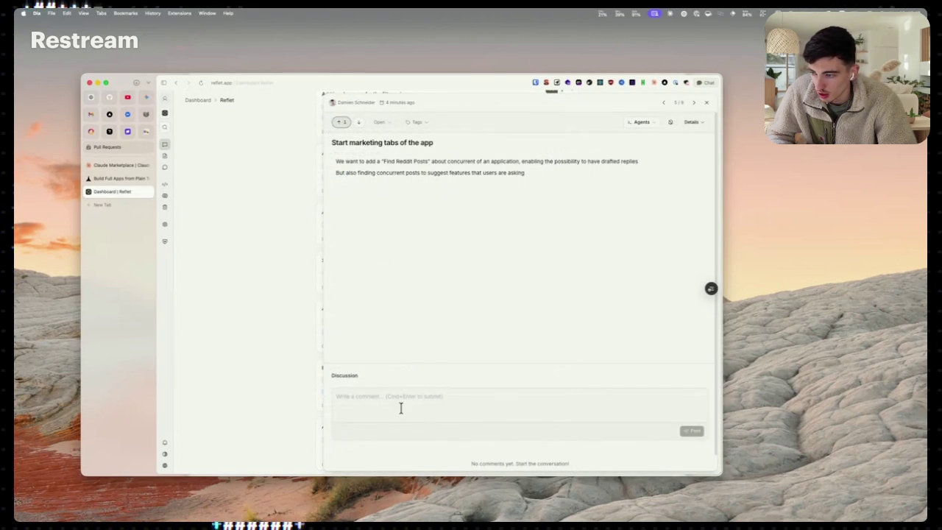
pyautogui.click(384, 125)
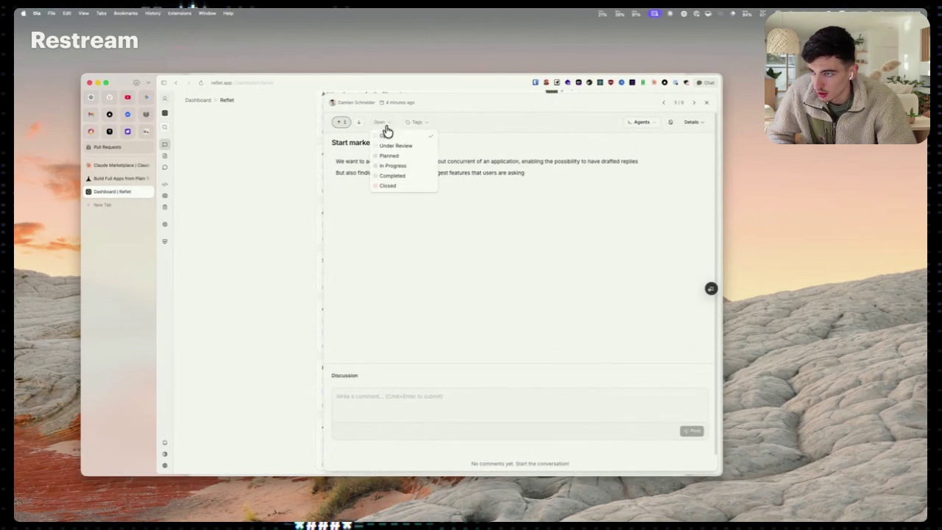
pyautogui.click(418, 122)
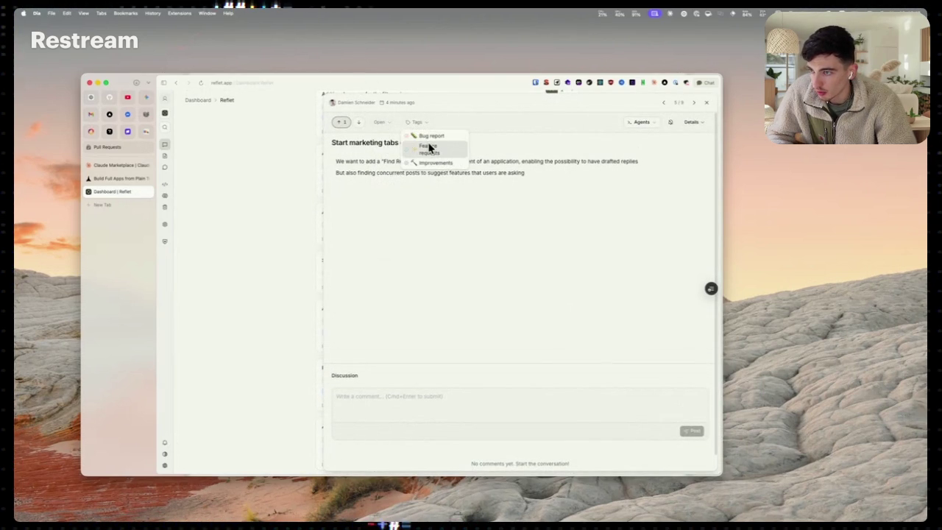
pyautogui.click(429, 147)
pyautogui.press('Escape')
pyautogui.click(292, 266)
# Tag the 'Allow anonymous user to post a feedback' post as Improvements
pyautogui.scroll(2, 395, 286)
pyautogui.click(385, 275)
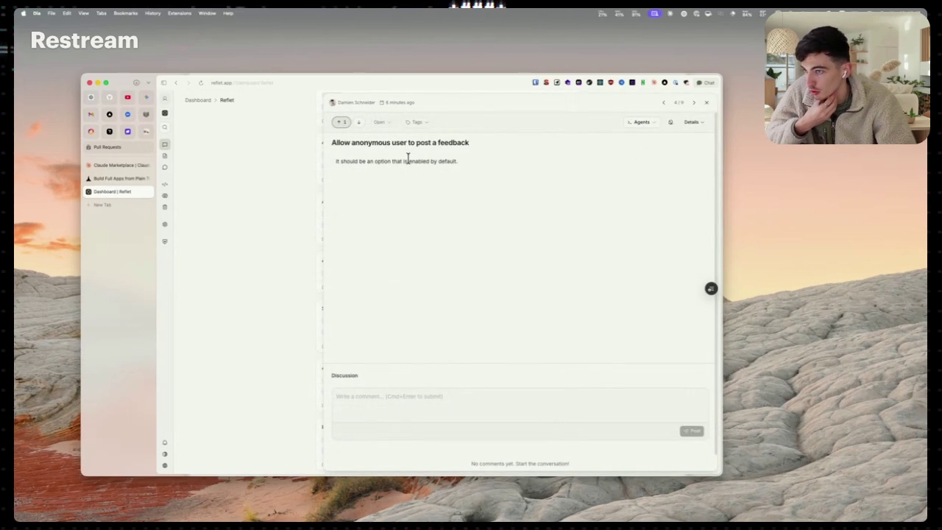
pyautogui.click(407, 123)
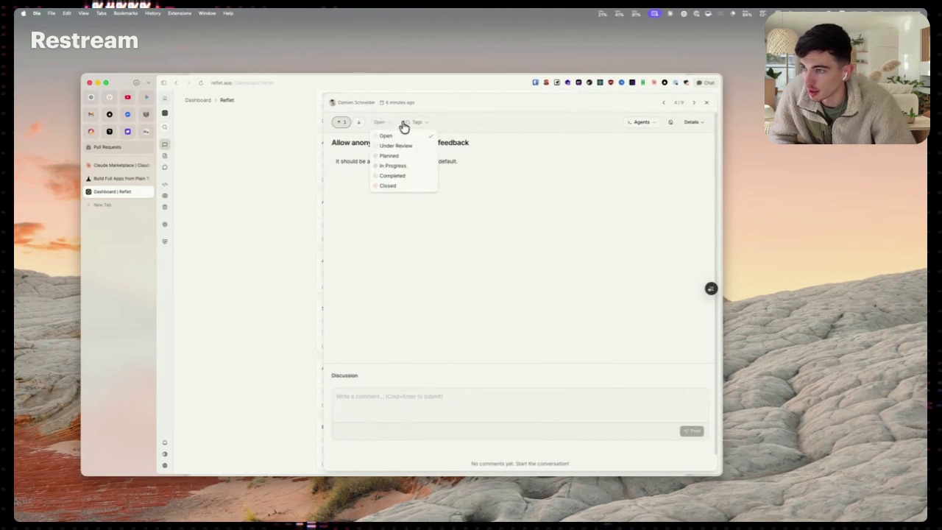
pyautogui.click(428, 162)
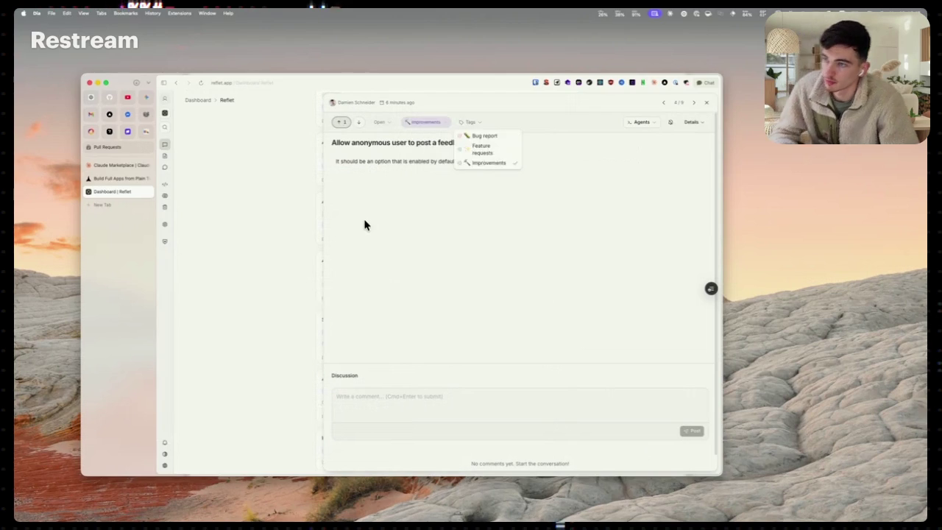
pyautogui.click(281, 224)
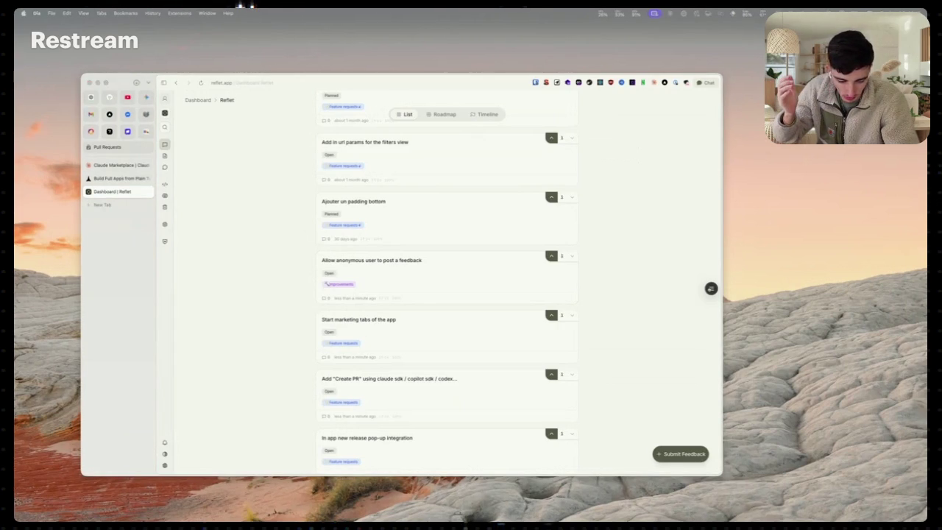
# Switch to the desktop showing the Code - Insiders editor
pyautogui.scroll(-3, 610, 331)
pyautogui.scroll(10, 610, 331)
pyautogui.hotkey('ctrl', 'Up')
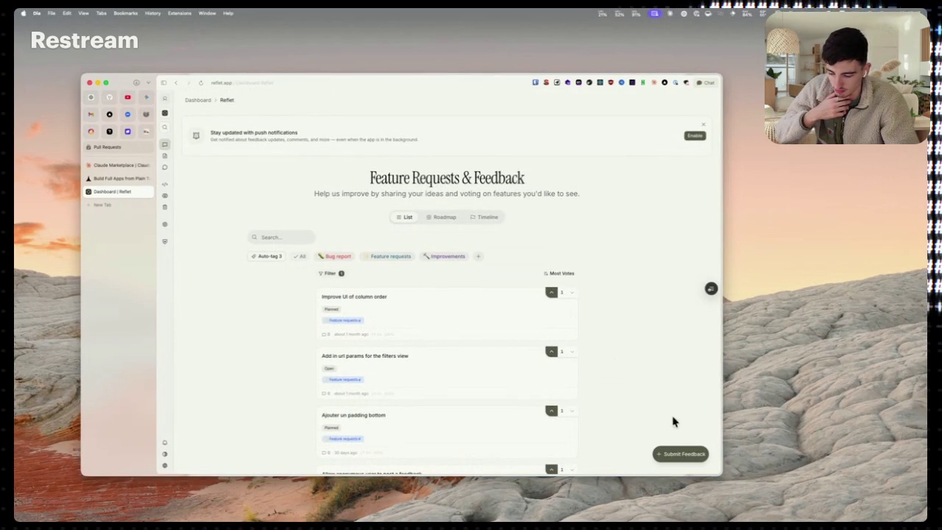
pyautogui.hotkey('ctrl', 'Right')
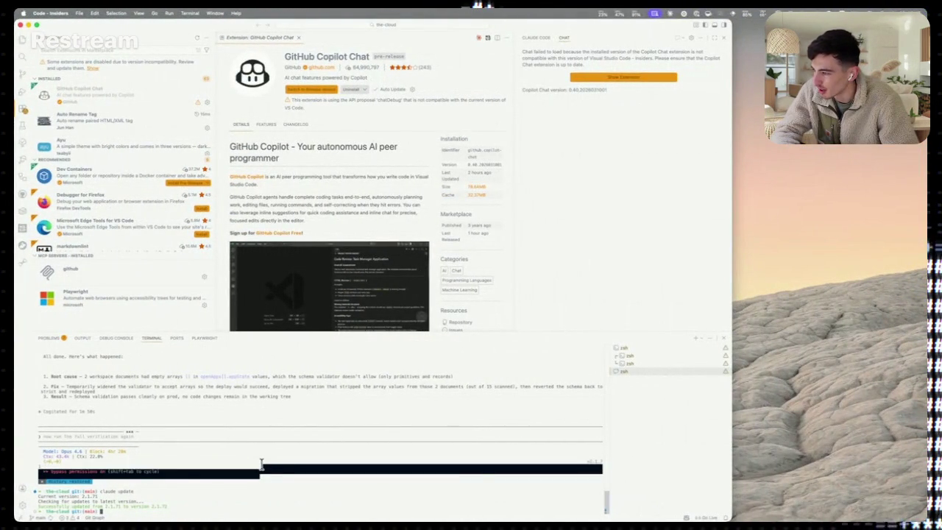
pyautogui.hotkey('ctrl', 'Left')
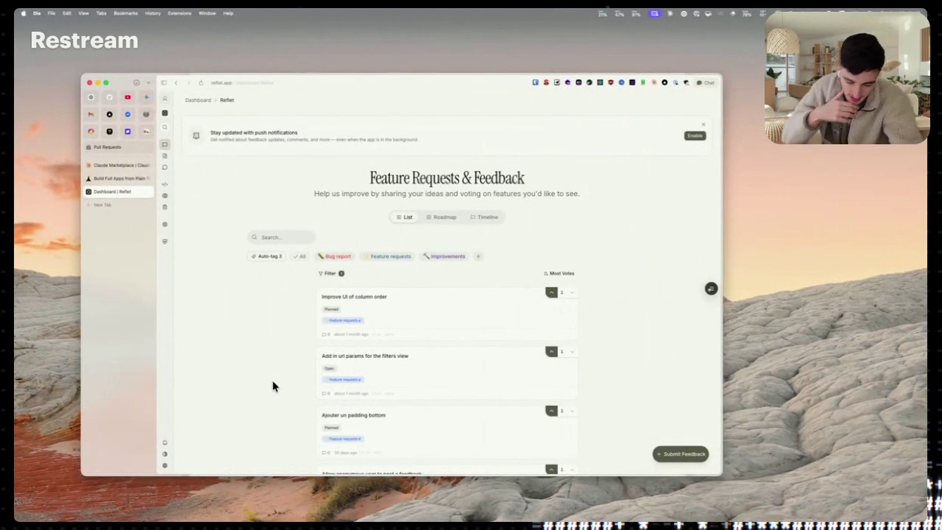
pyautogui.scroll(-10, 327, 393)
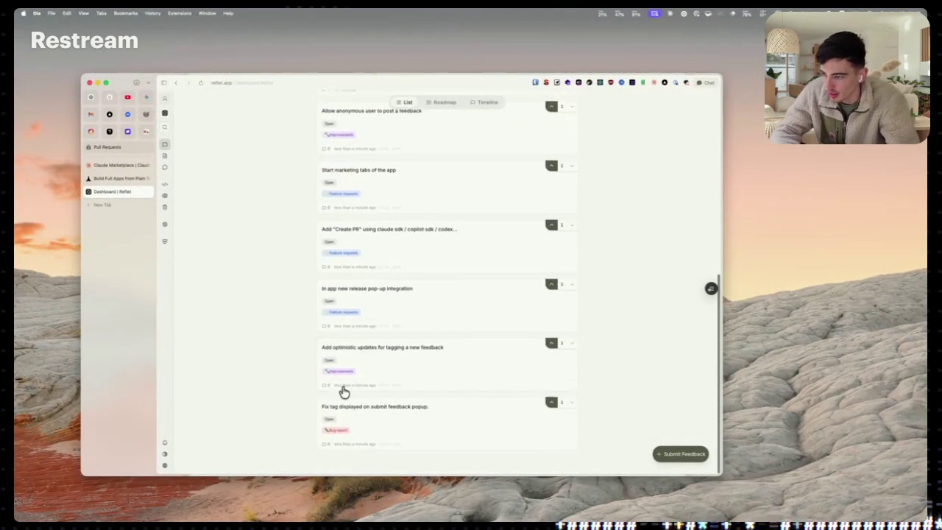
# Submit the post 'Being able to create a Status page', proposing URL checks every x seconds
pyautogui.click(677, 453)
pyautogui.click(540, 130)
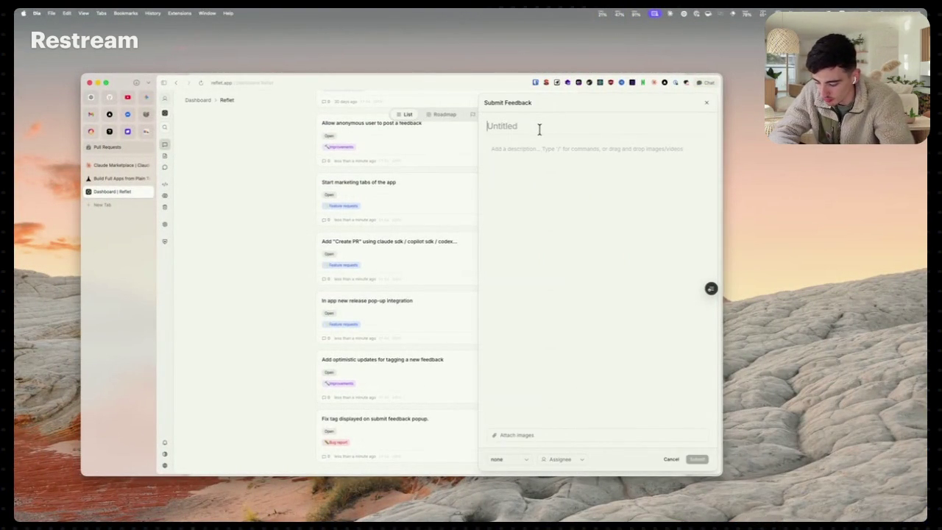
pyautogui.write('Being ableto create a S')
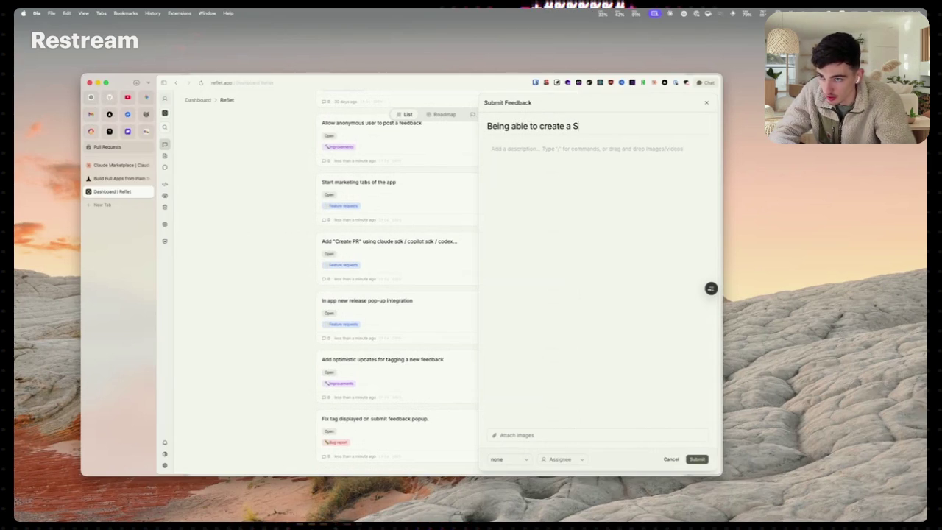
pyautogui.press('BackSpace')
pyautogui.press('BackSpace')
pyautogui.write('us page')
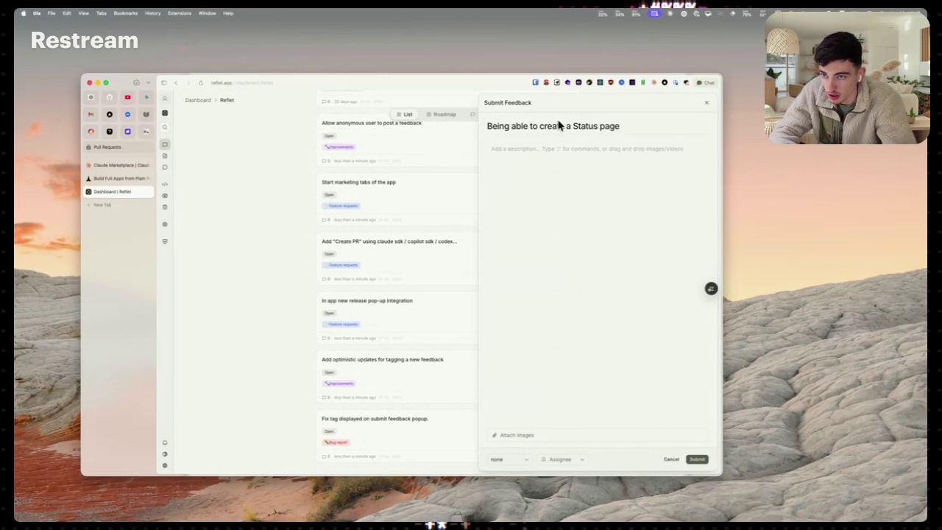
pyautogui.click(561, 171)
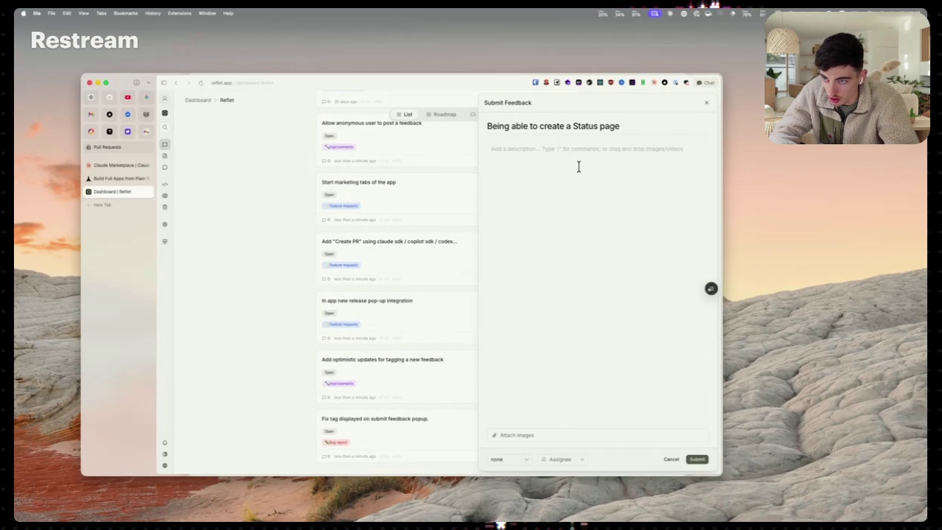
pyautogui.write('A')
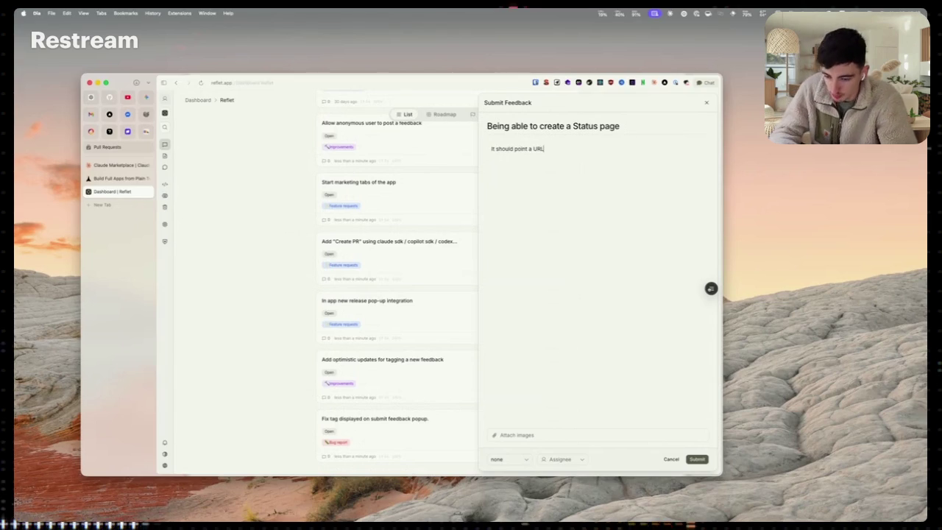
pyautogui.write('ry x seconds (pro feature')
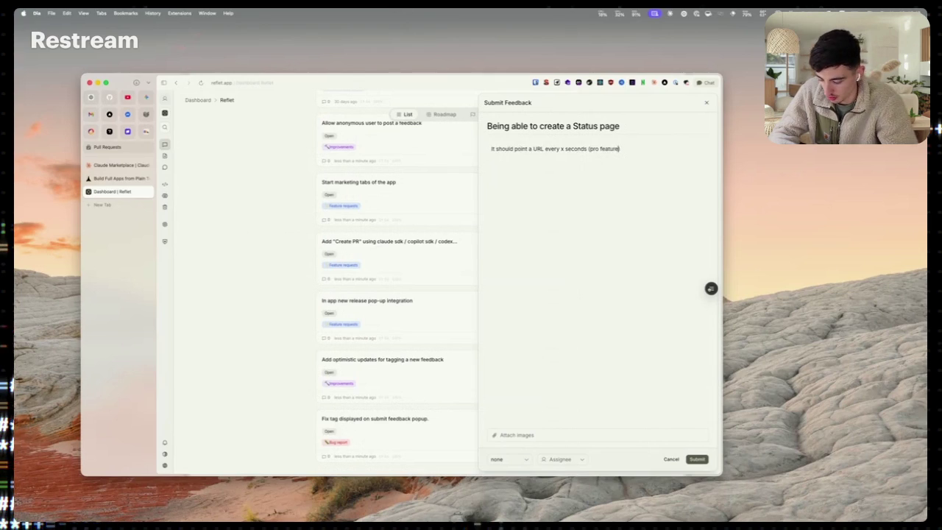
pyautogui.click(694, 459)
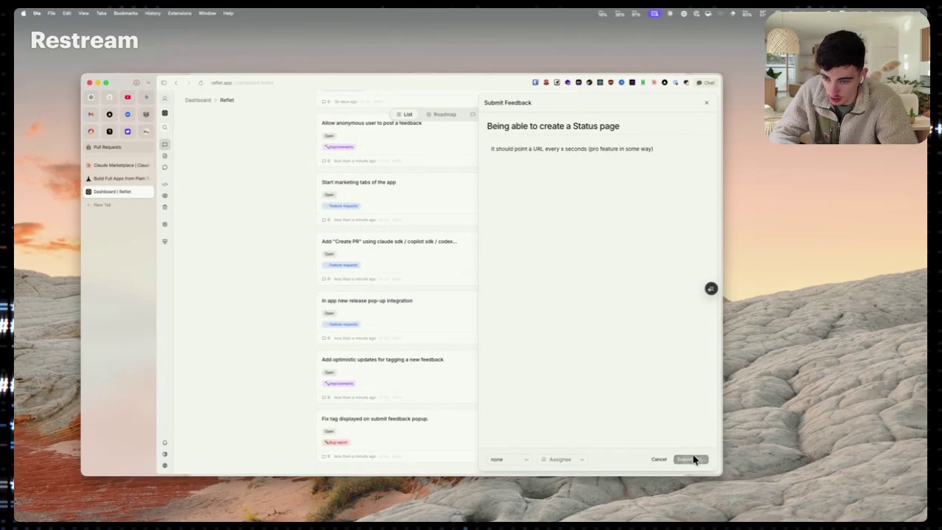
# Tag the 'Being able to create a Status page' post as Feature requests
pyautogui.scroll(-2, 445, 453)
pyautogui.click(432, 449)
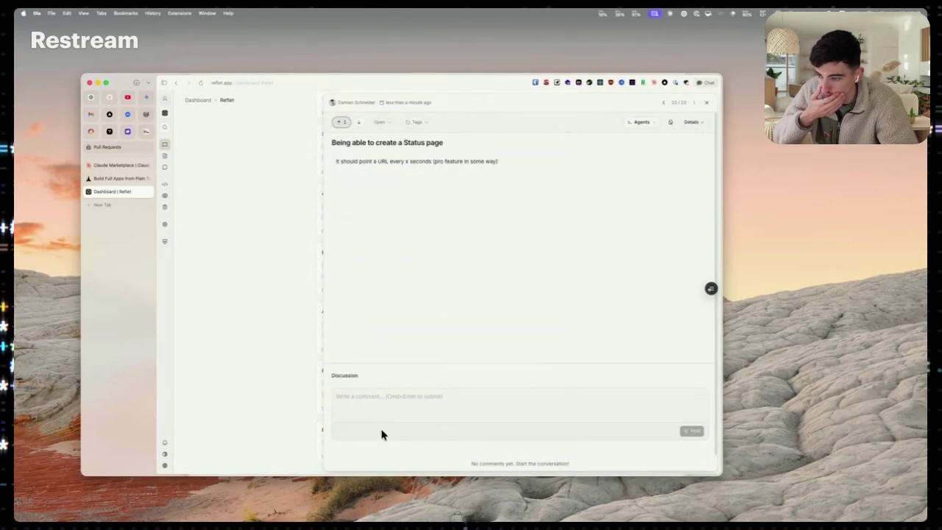
pyautogui.click(379, 122)
pyautogui.click(417, 122)
pyautogui.click(427, 149)
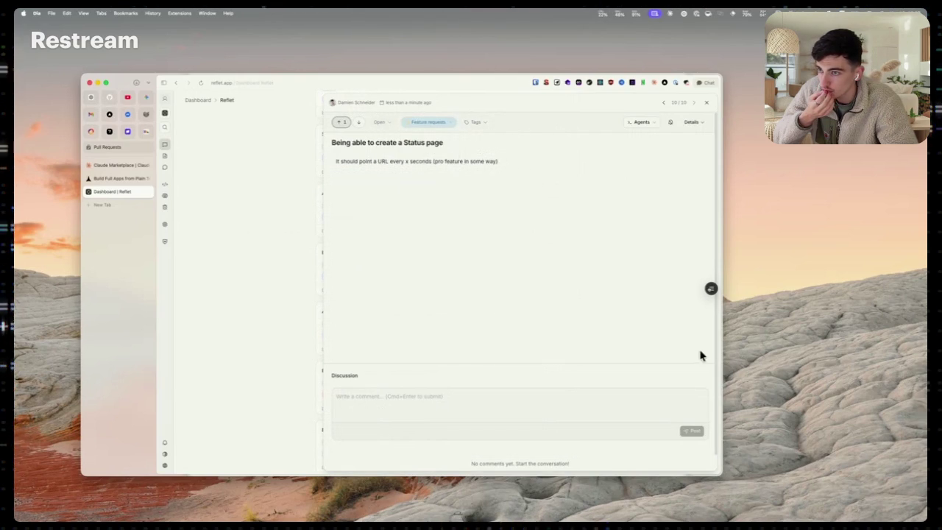
pyautogui.click(286, 309)
# Recheck the tagged Status page post on the board and start a new feedback post
pyautogui.scroll(5, 430, 354)
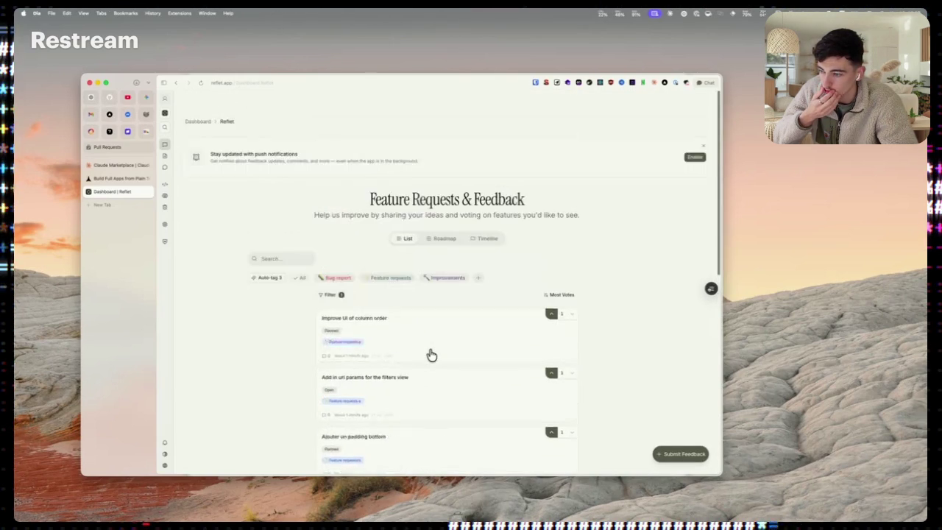
pyautogui.scroll(-3, 610, 267)
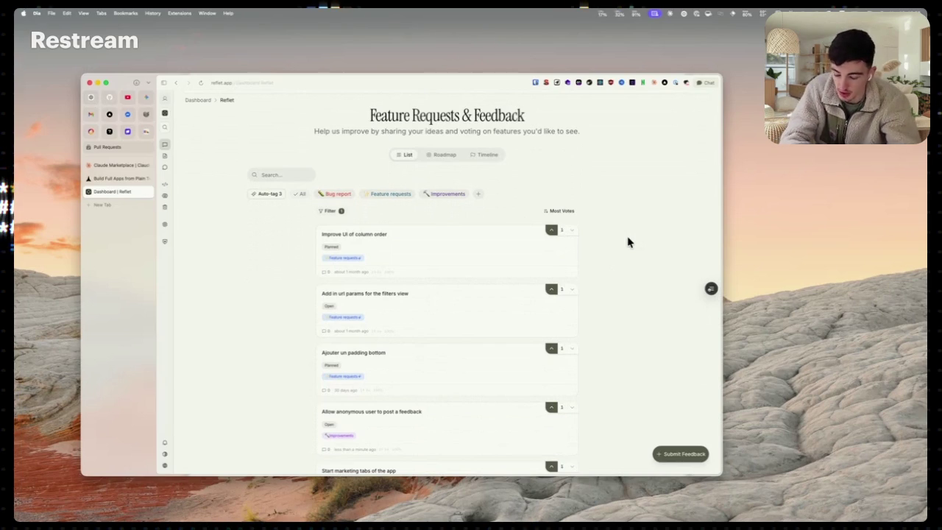
pyautogui.scroll(-5, 627, 243)
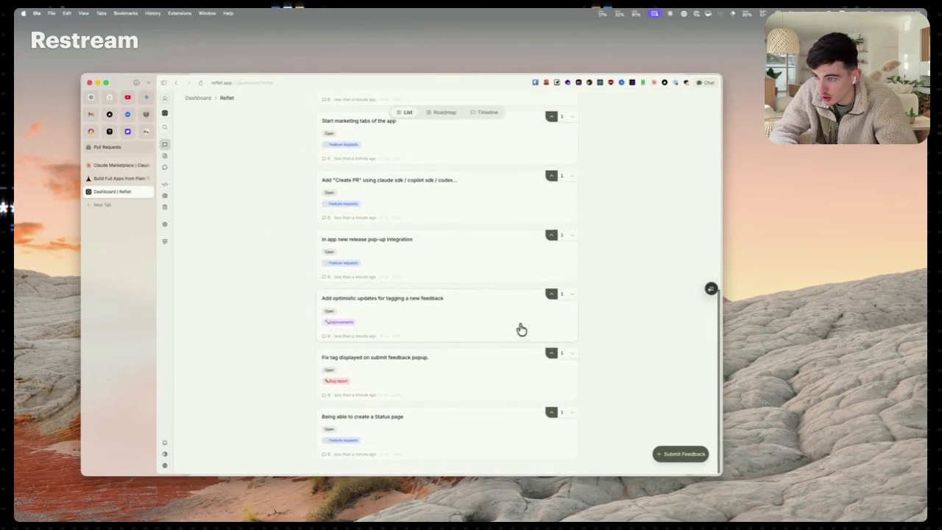
pyautogui.click(520, 329)
pyautogui.click(259, 287)
pyautogui.scroll(5, 306, 284)
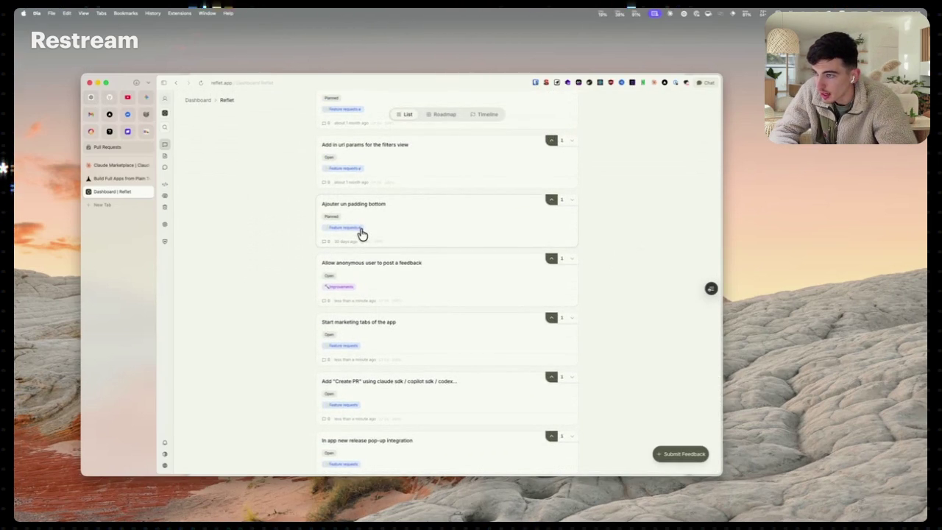
pyautogui.scroll(-3, 343, 292)
pyautogui.scroll(5, 393, 391)
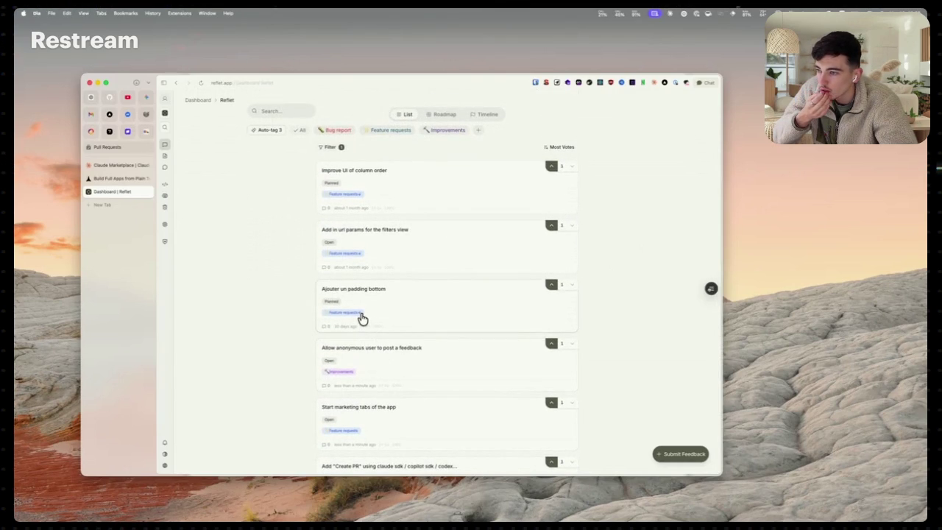
pyautogui.scroll(-5, 362, 338)
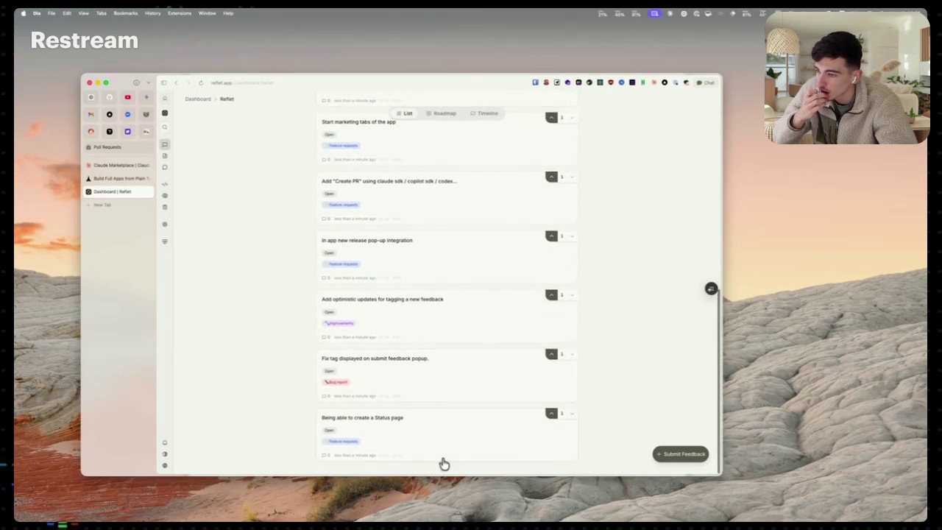
pyautogui.click(691, 459)
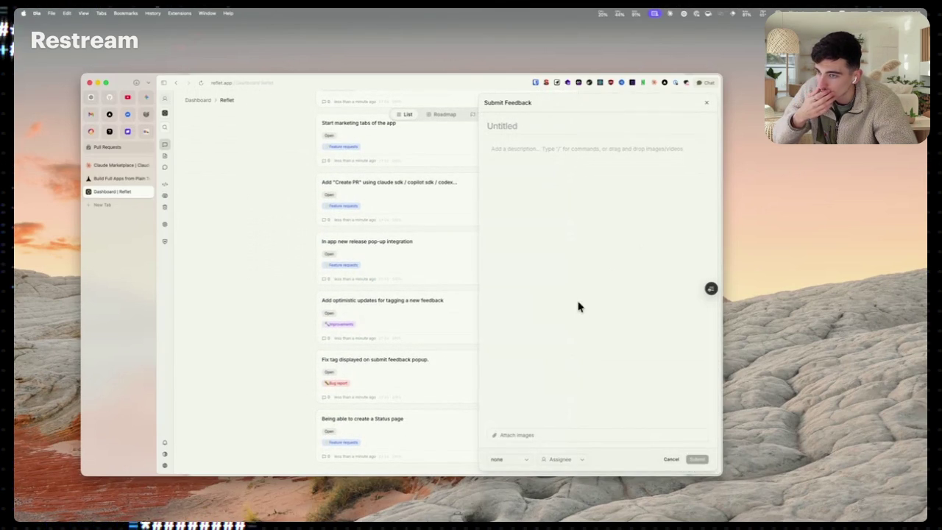
# Type a 'Cookie consent' title, then erase it and discard the draft post
pyautogui.write('Cookie consent')
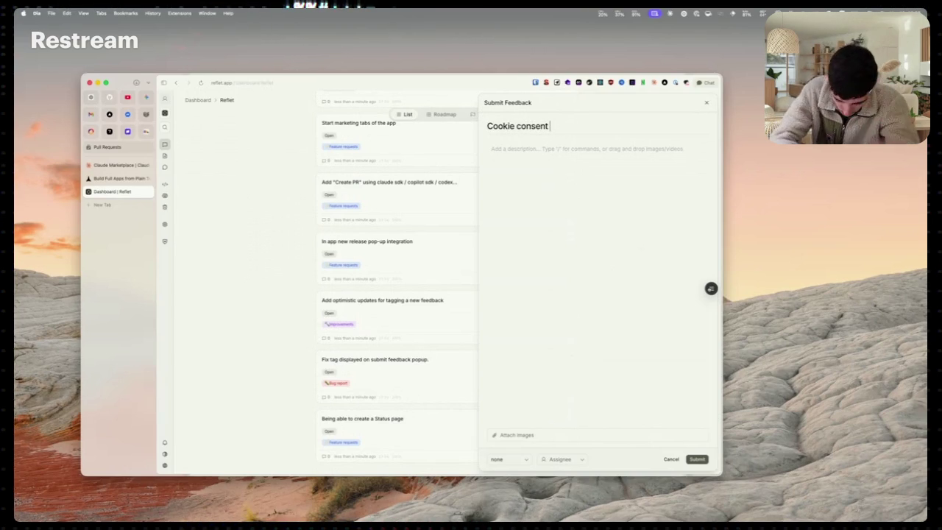
pyautogui.press('super+a')
pyautogui.press('BackSpace')
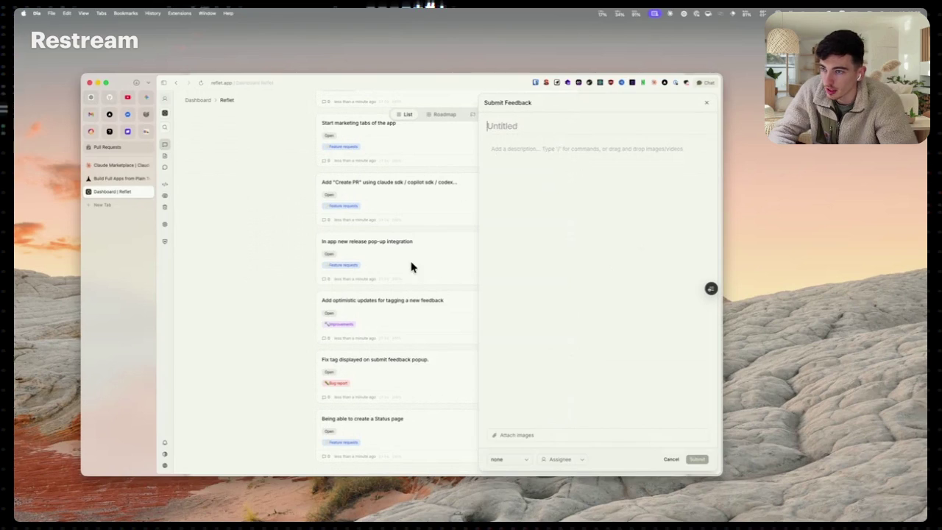
pyautogui.press('Escape')
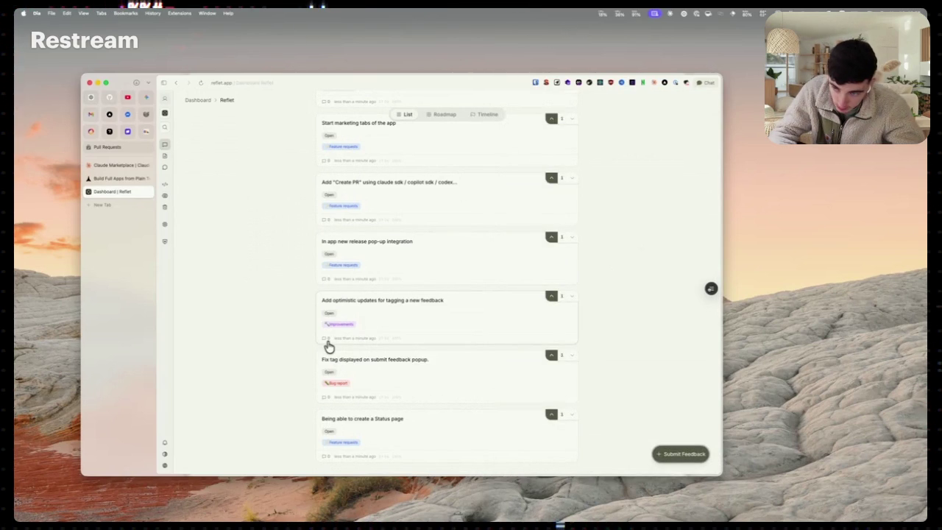
pyautogui.scroll(10, 328, 346)
# Switch to the One Rec organization and submit a 'Live transcription' post
pyautogui.click(175, 121)
pyautogui.click(181, 173)
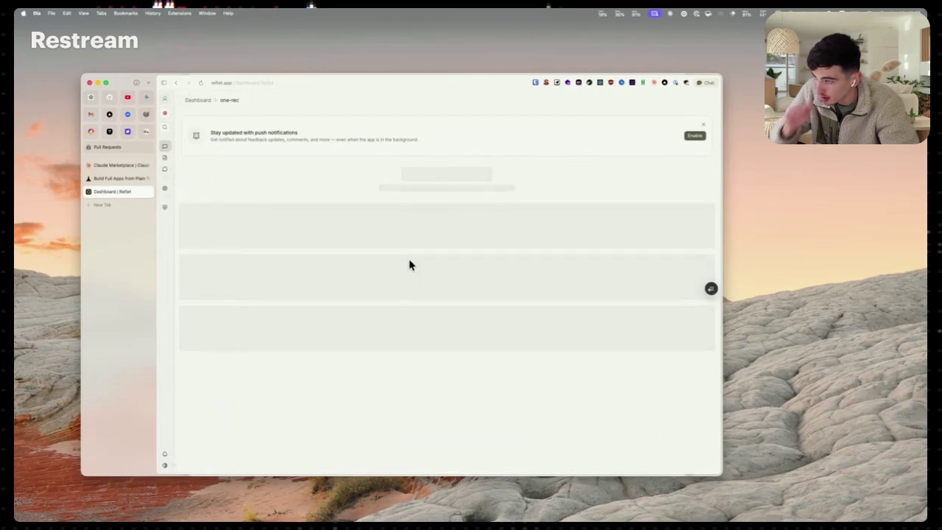
pyautogui.scroll(-5, 555, 390)
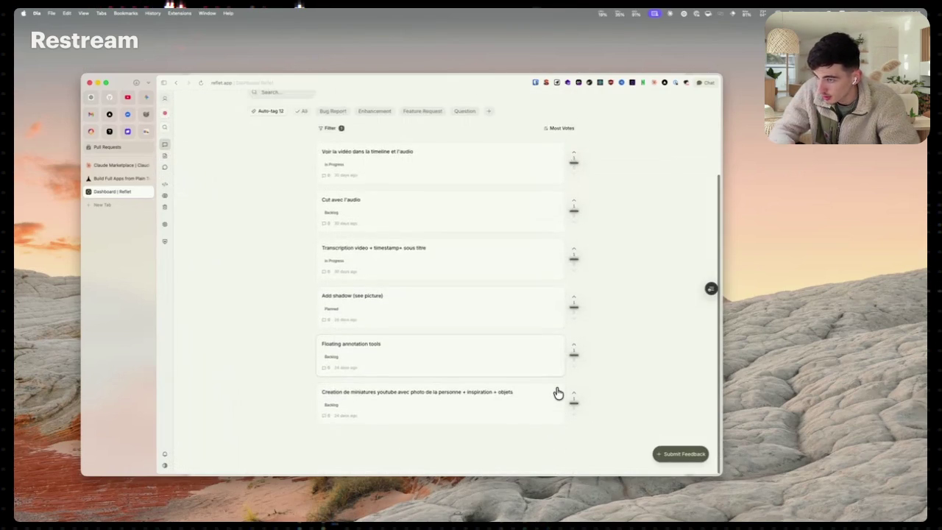
pyautogui.scroll(1, 555, 391)
pyautogui.click(672, 454)
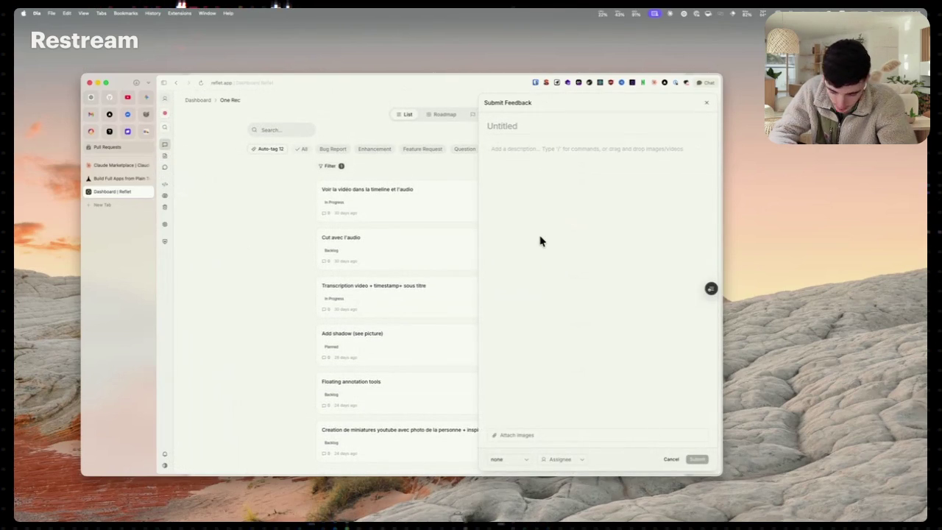
pyautogui.write('Live transcription')
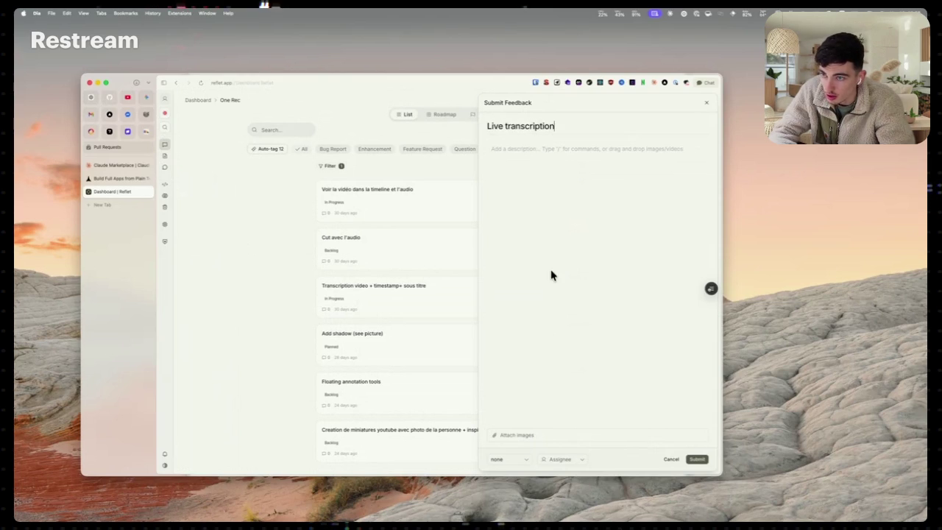
pyautogui.click(695, 460)
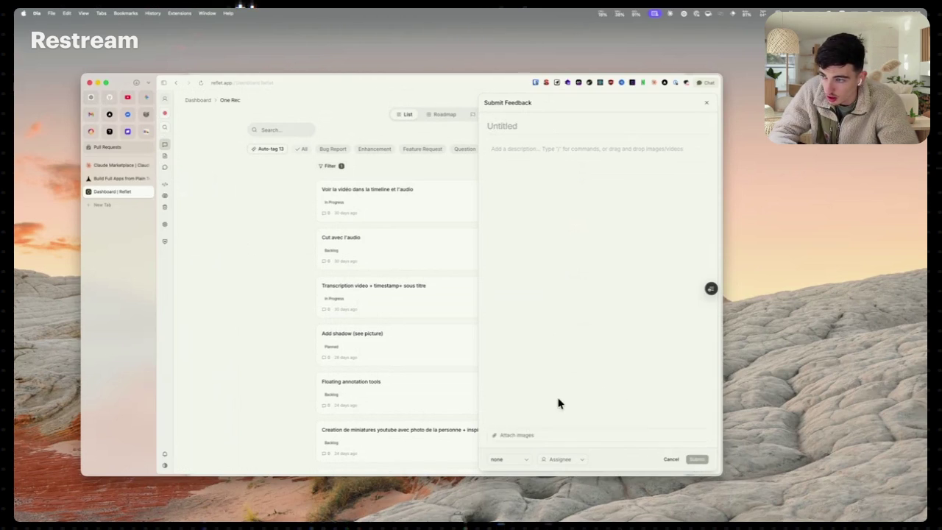
# Submit a post titled 'Local AI Auto answer users with batched messages'
pyautogui.click(681, 454)
pyautogui.write('AI Auto answer users')
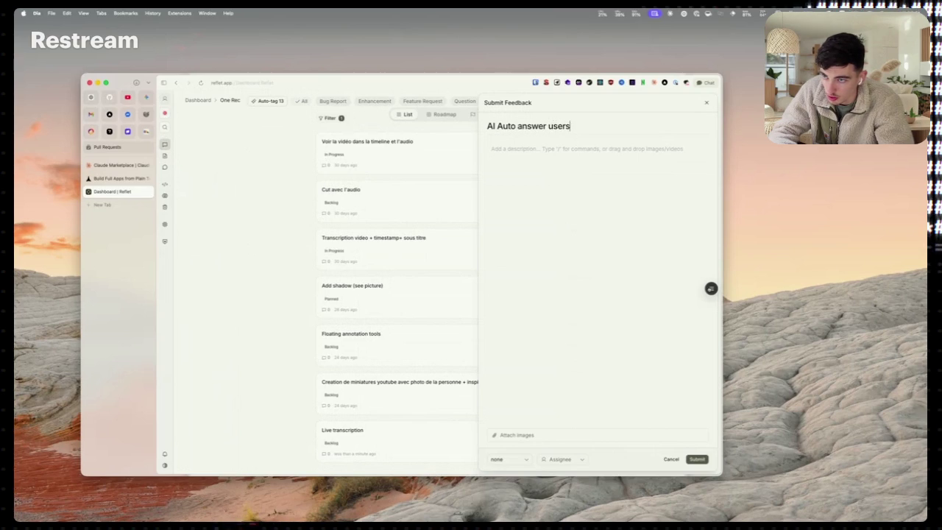
pyautogui.press('super+Left')
pyautogui.write('Local')
pyautogui.press('super+Right')
pyautogui.write('with b')
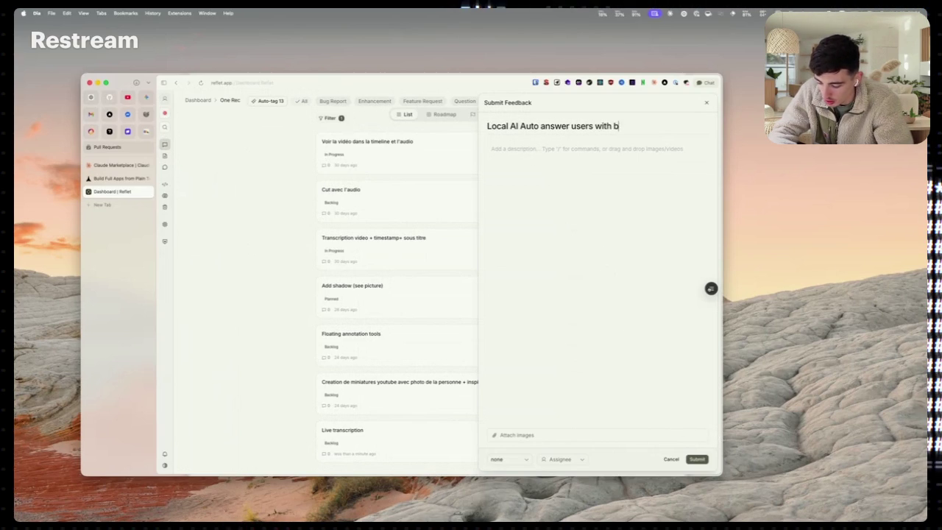
pyautogui.write('atched messsages')
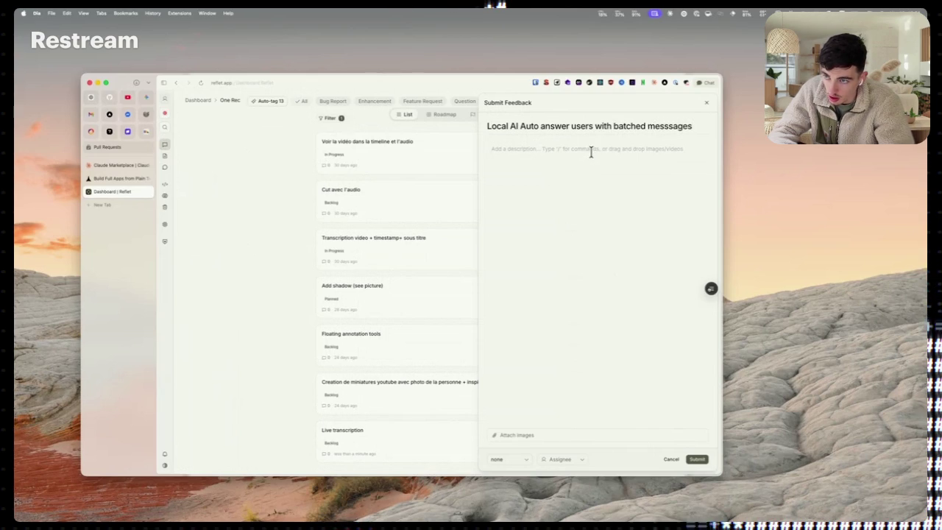
pyautogui.click(664, 125)
pyautogui.press('BackSpace')
pyautogui.click(610, 242)
pyautogui.click(697, 459)
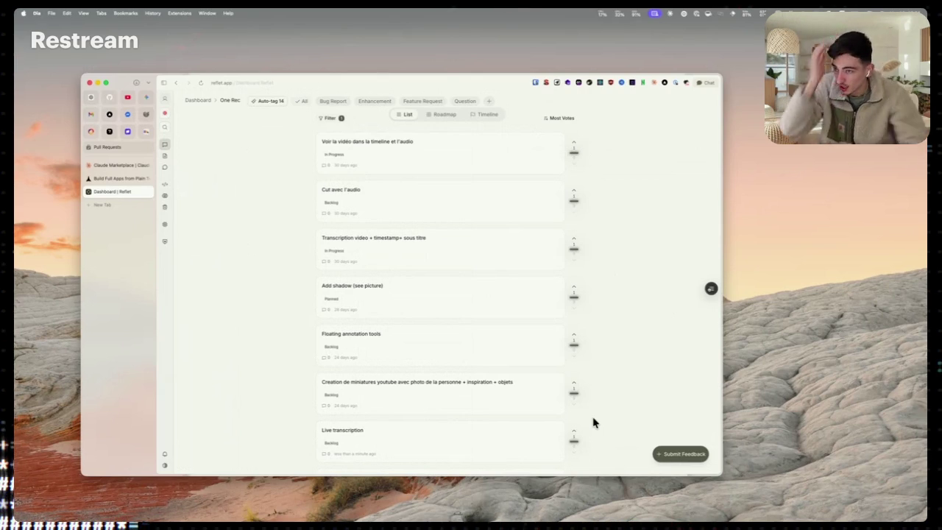
# Submit an 'Overlay Pomodoro' post to the One Rec board
pyautogui.click(679, 455)
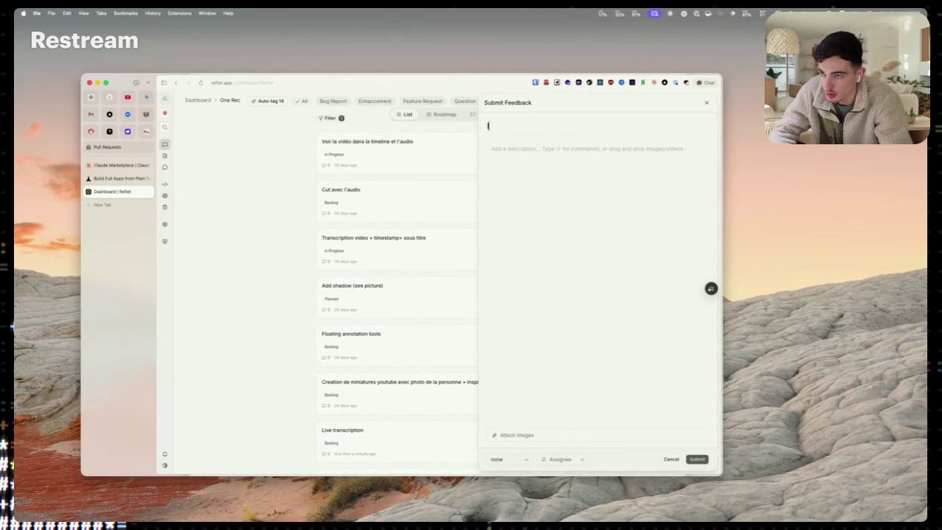
pyautogui.write('O')
pyautogui.write('verlay Pomodoro')
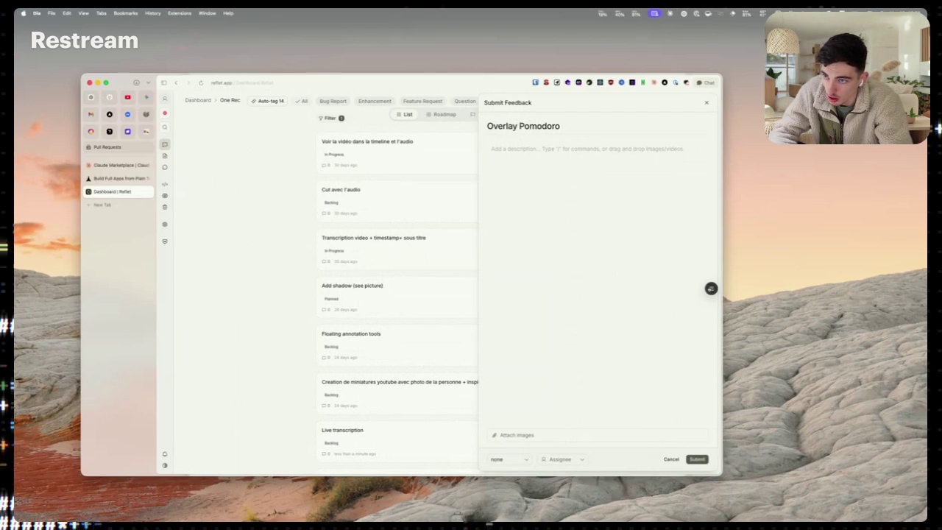
pyautogui.click(693, 457)
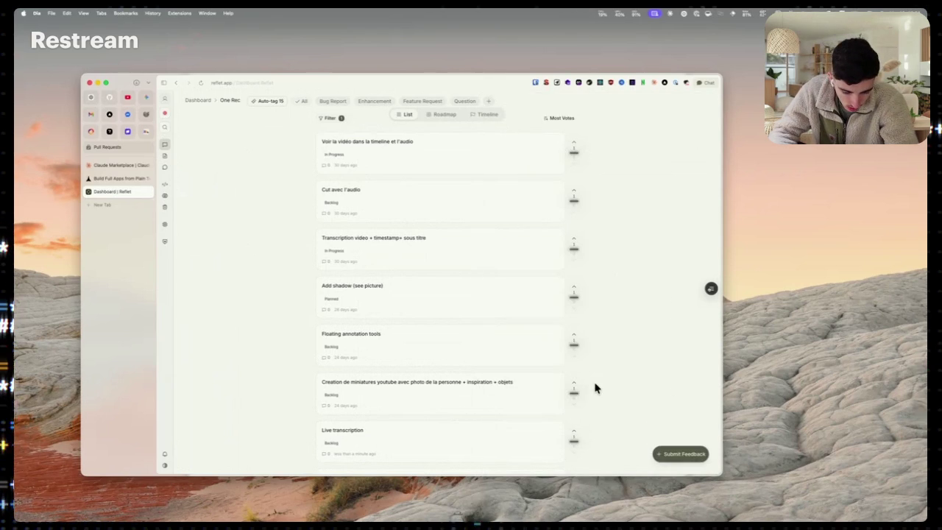
pyautogui.scroll(5, 595, 388)
pyautogui.scroll(-5, 595, 388)
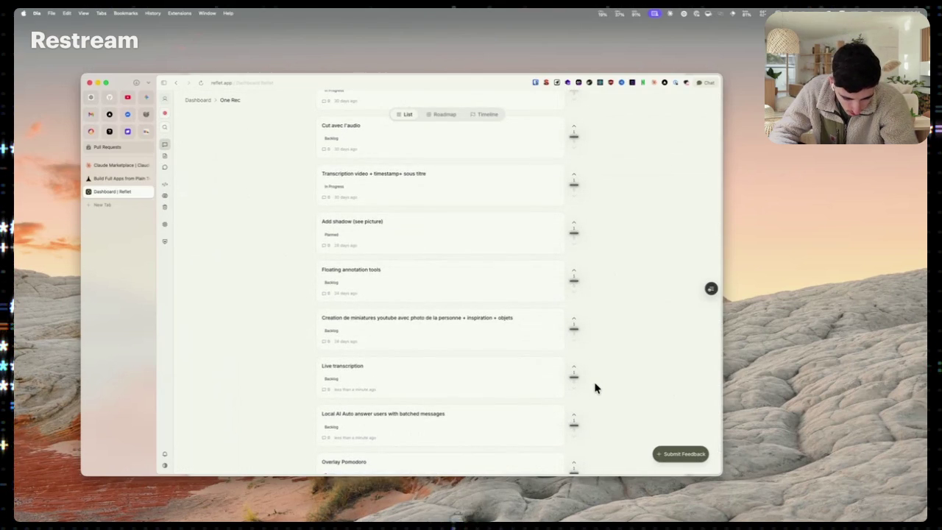
pyautogui.scroll(-2, 594, 389)
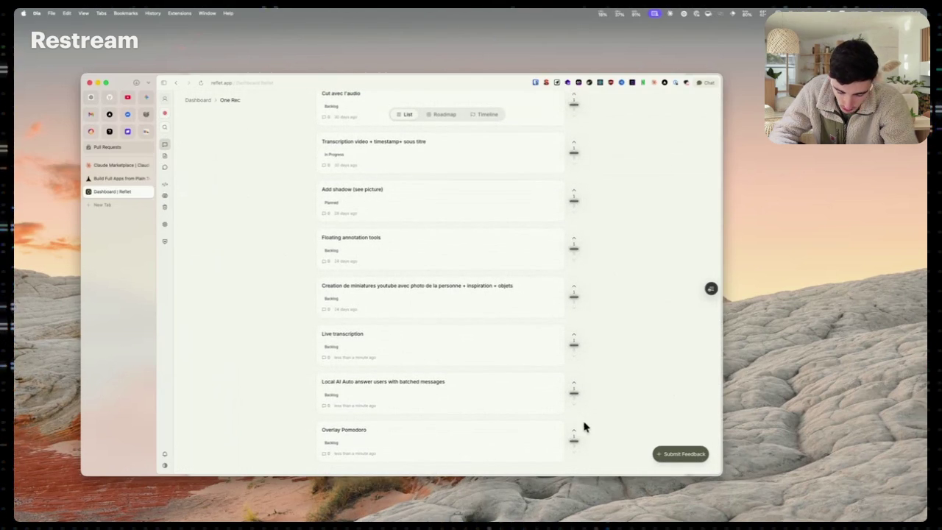
# Submit 'Recursive message (CRON) (+overlay)' and check it appears on the board
pyautogui.click(669, 455)
pyautogui.write('Recur')
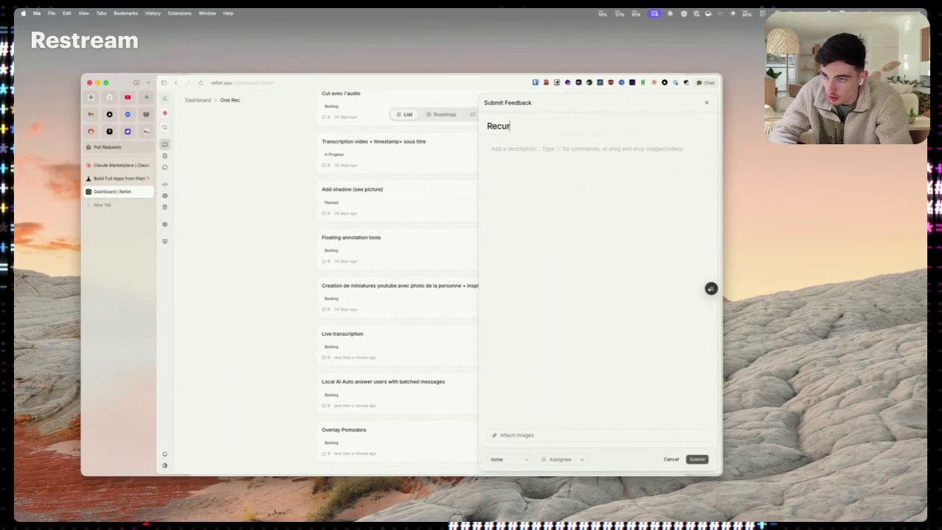
pyautogui.write('sive overla')
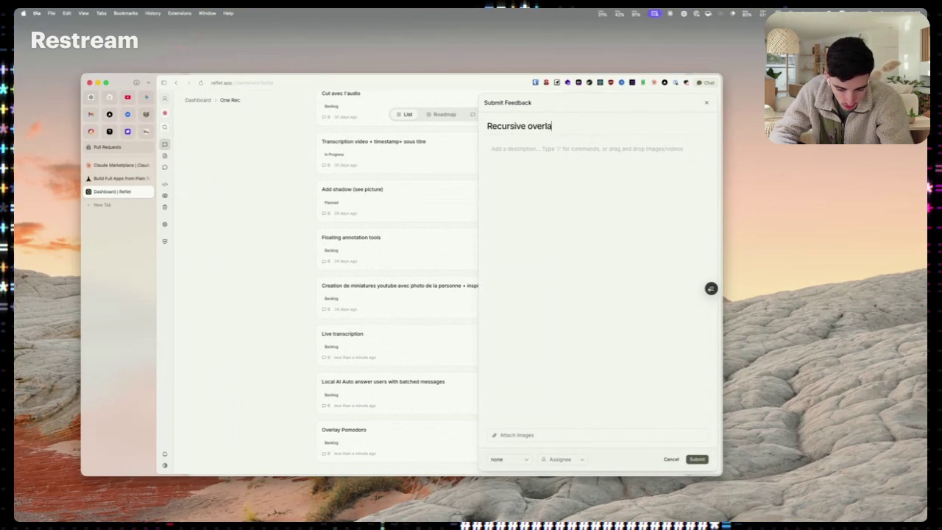
pyautogui.press('BackSpace')
pyautogui.press('BackSpace')
pyautogui.press('BackSpace')
pyautogui.press('BackSpace')
pyautogui.press('BackSpace')
pyautogui.press('BackSpace')
pyautogui.write('mess')
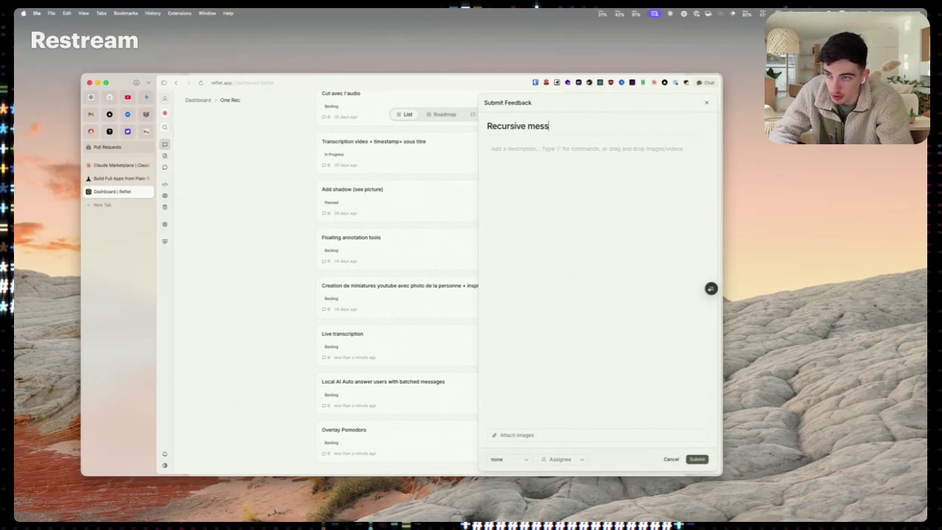
pyautogui.write('age (CRON)')
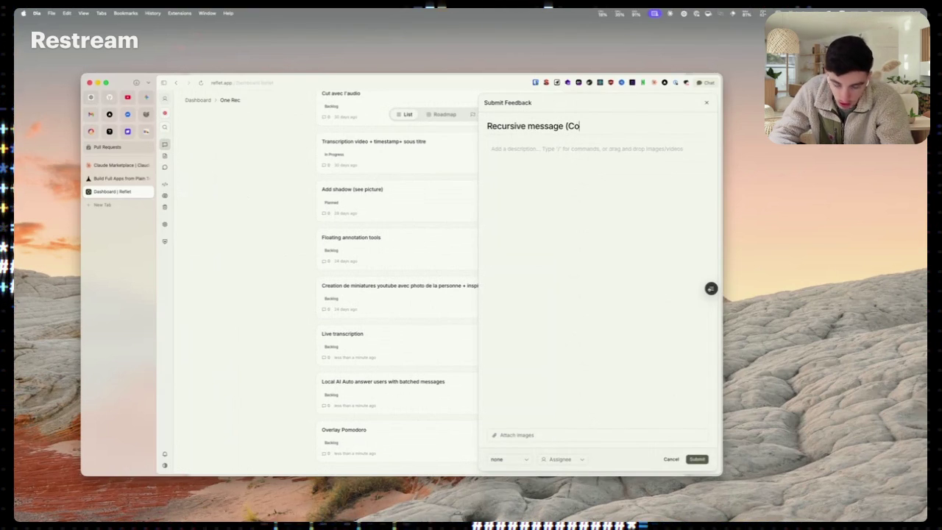
pyautogui.write(' in')
pyautogui.press('BackSpace')
pyautogui.press('BackSpace')
pyautogui.press('BackSpace')
pyautogui.write('(+overlay')
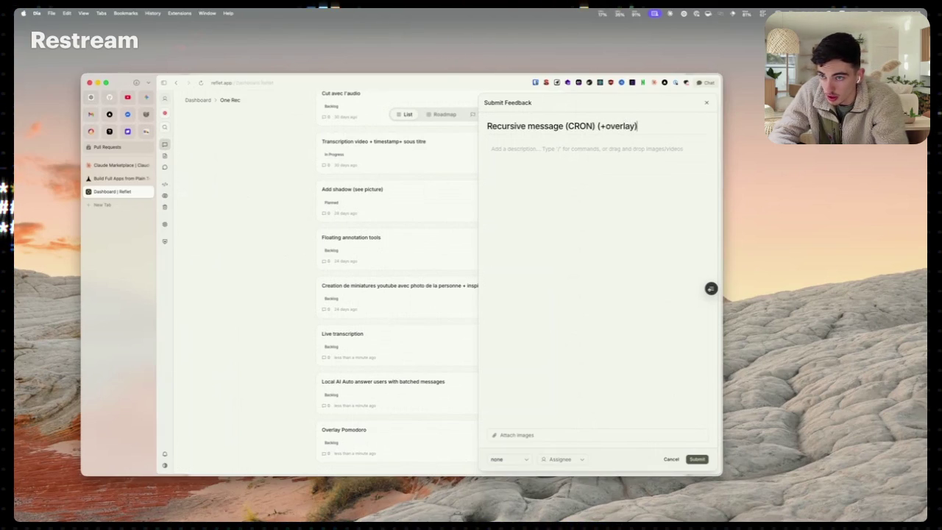
pyautogui.click(694, 460)
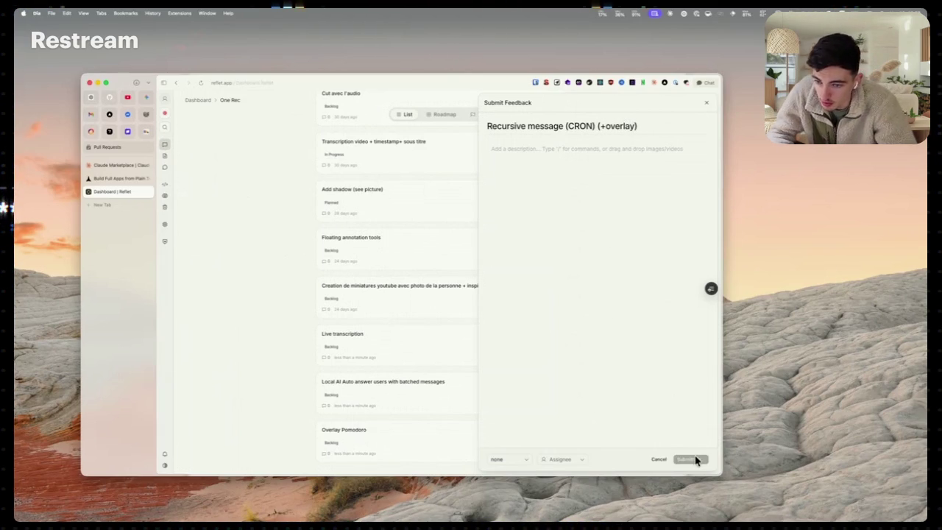
pyautogui.scroll(5, 486, 338)
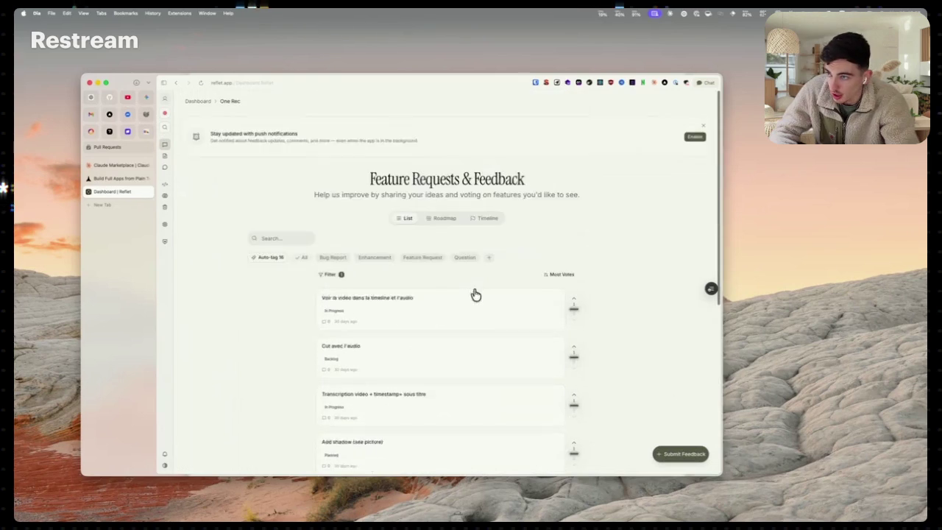
pyautogui.scroll(-10, 434, 263)
pyautogui.scroll(8, 431, 263)
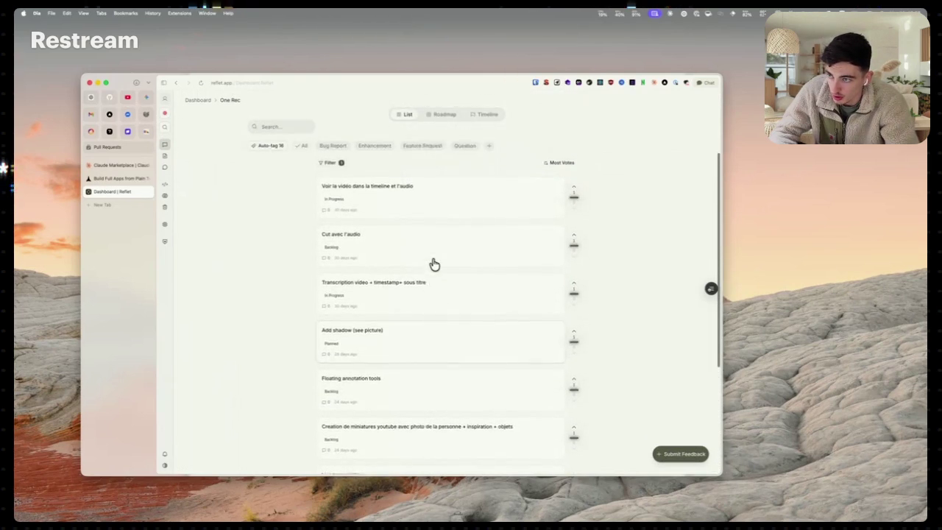
pyautogui.scroll(-8, 368, 363)
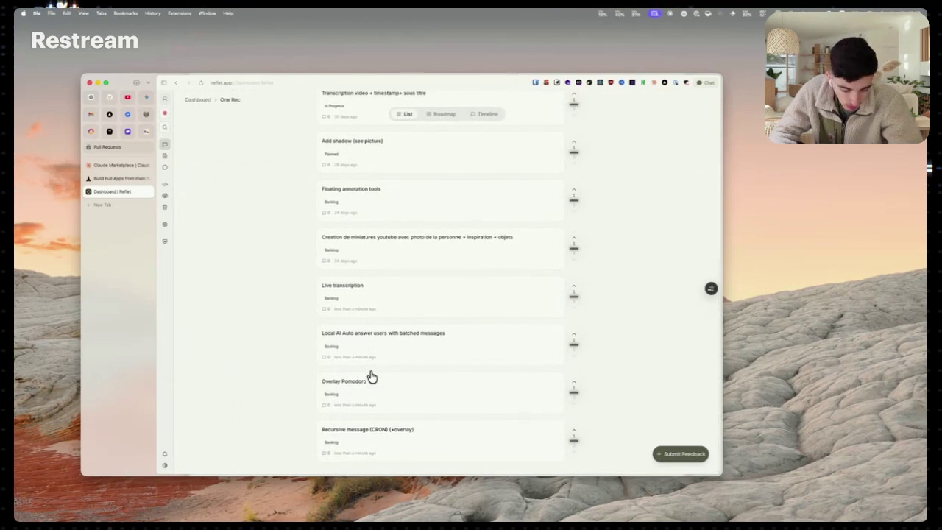
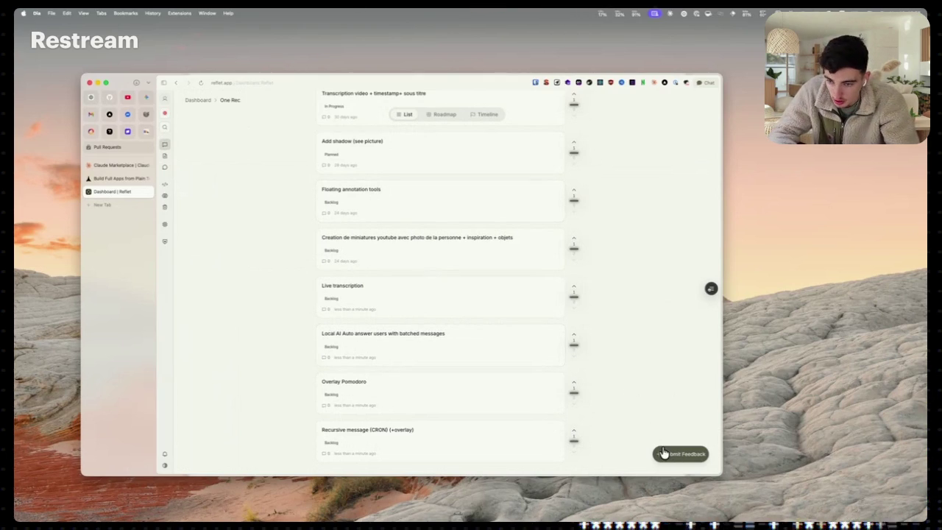
# Submit a 'Leaderboard widget' feedback item and open its details
pyautogui.click(666, 452)
pyautogui.write('Leaderbo')
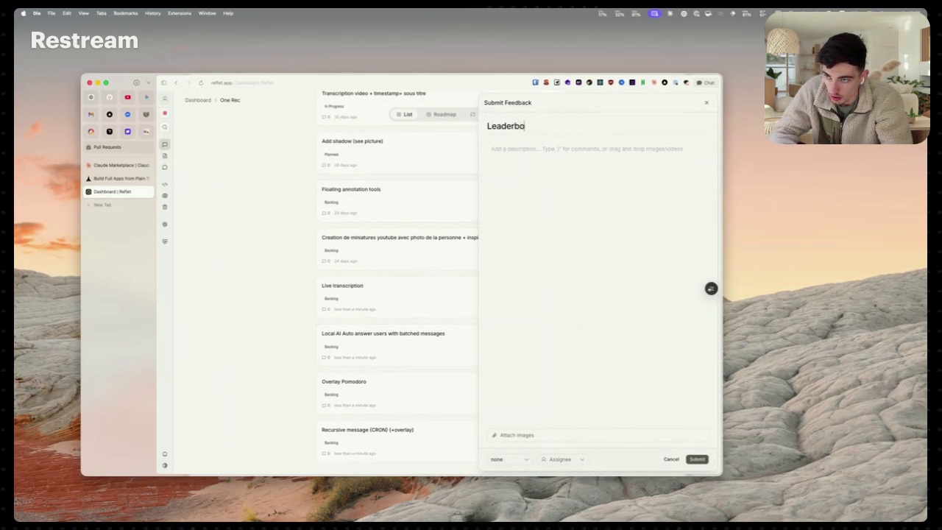
pyautogui.write('ard widget')
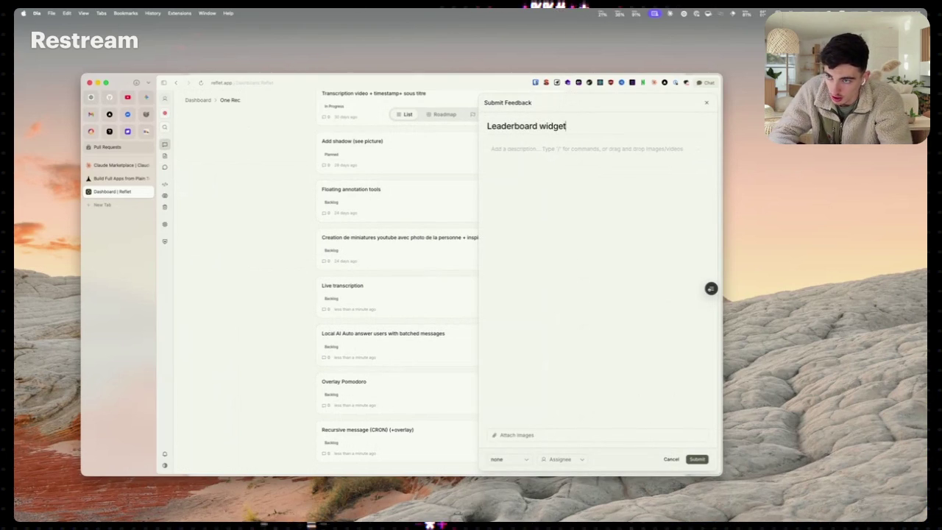
pyautogui.click(695, 460)
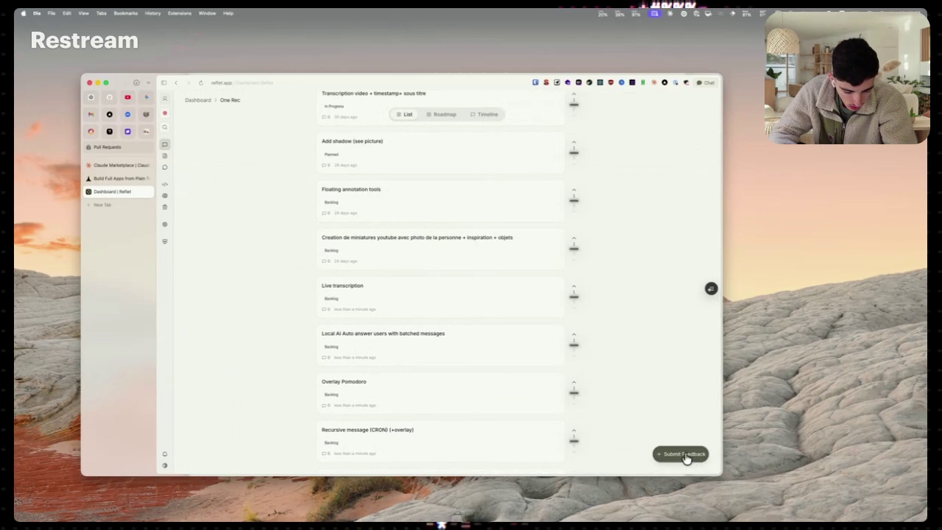
pyautogui.click(684, 454)
pyautogui.press('Escape')
pyautogui.scroll(-3, 469, 355)
pyautogui.click(420, 425)
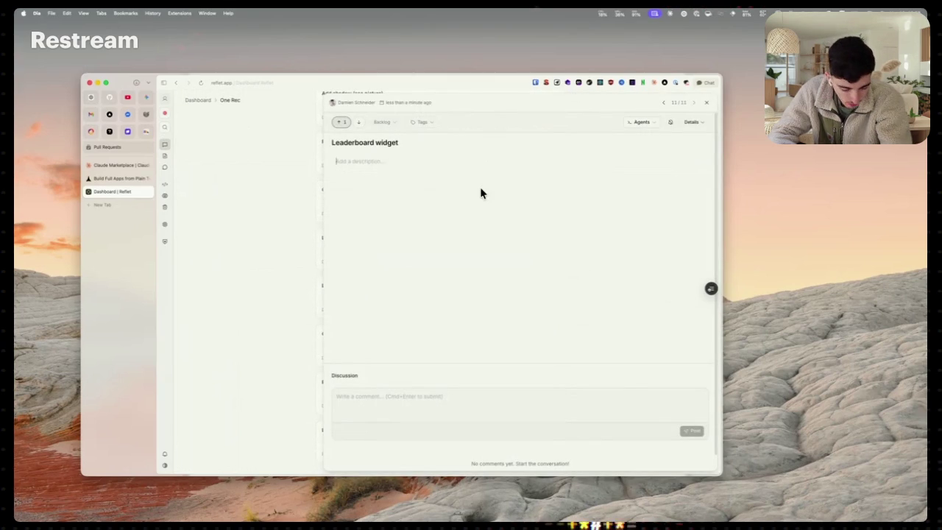
# Add 'one-rec.com/stream/leaderboard' and 'something like this for example' to its description and save
pyautogui.click(480, 193)
pyautogui.write('onerec')
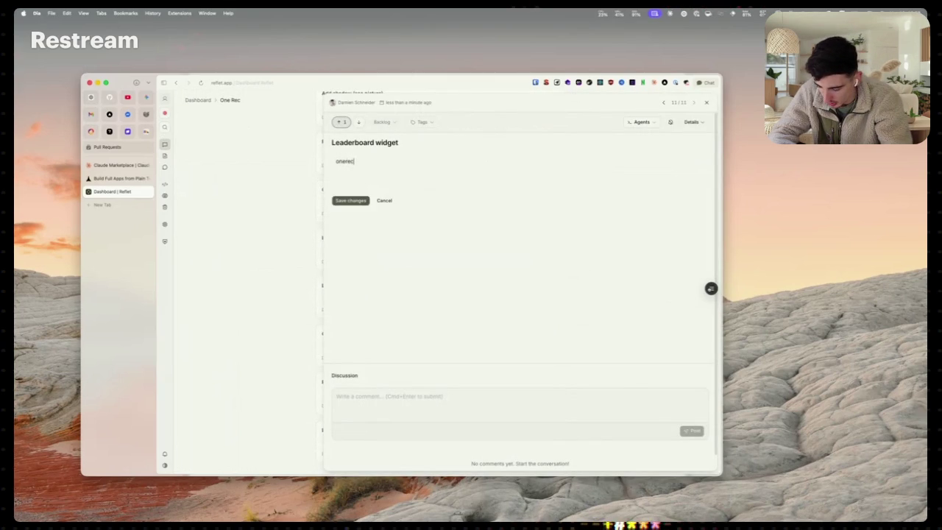
pyautogui.press('BackSpace')
pyautogui.press('BackSpace')
pyautogui.press('BackSpace')
pyautogui.write('-rec.com/')
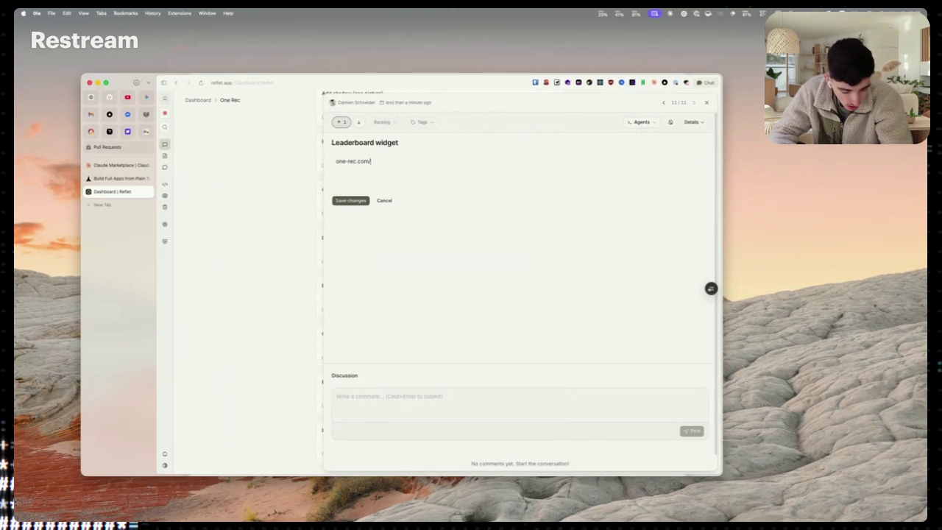
pyautogui.write('derboard')
pyautogui.press('Return')
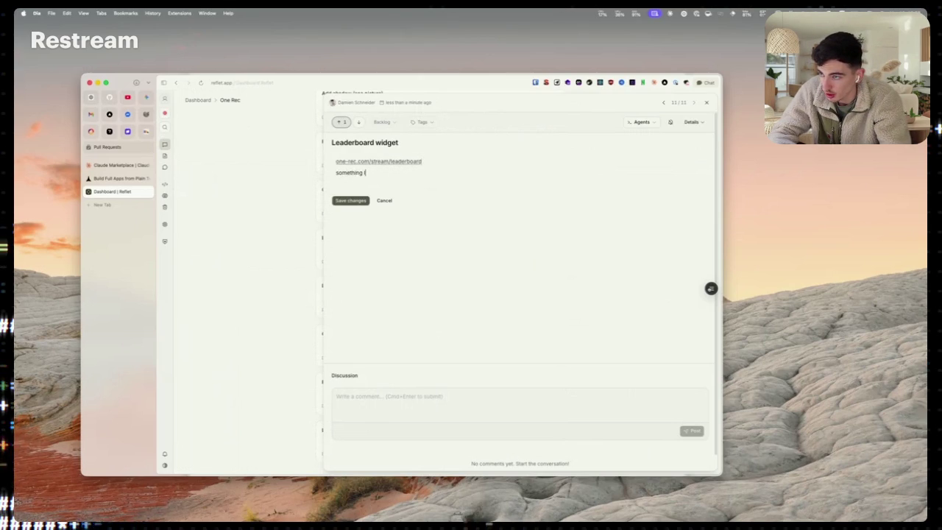
pyautogui.write('or example')
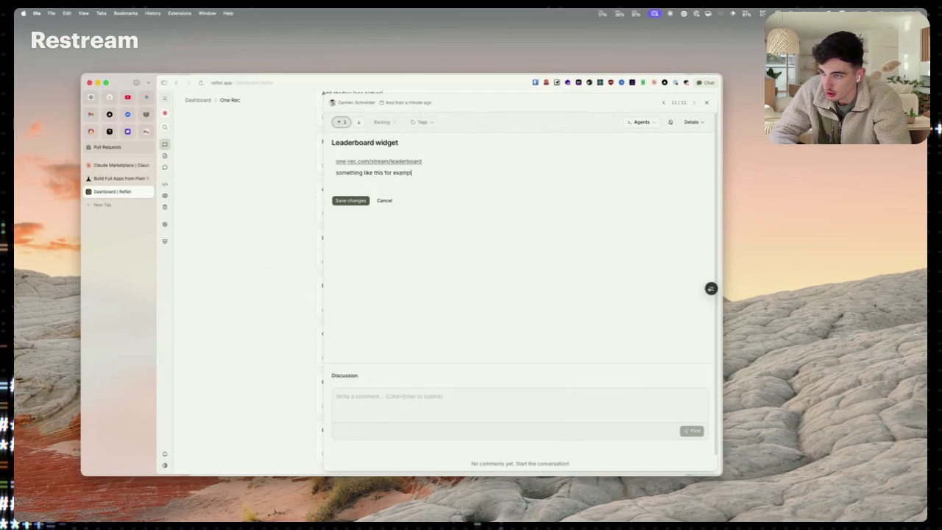
pyautogui.click(543, 323)
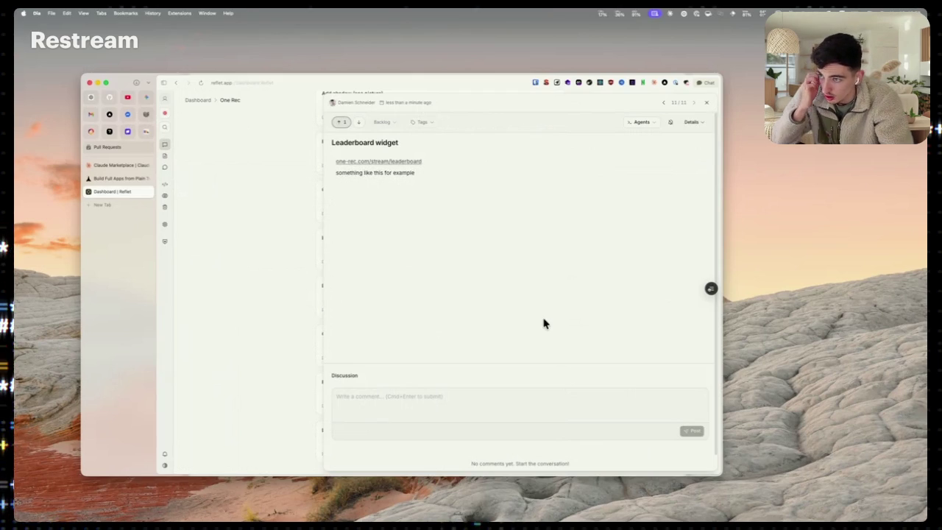
pyautogui.click(236, 242)
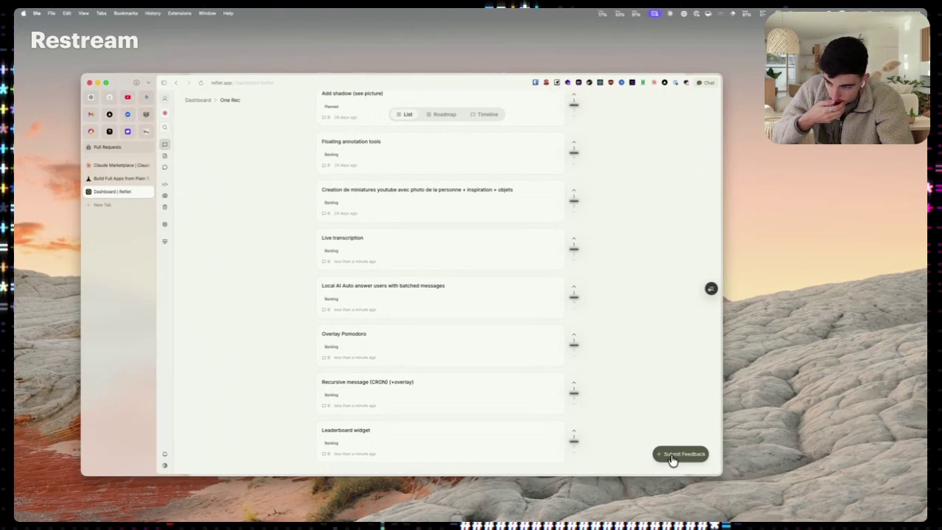
# Submit 'Titles storage' described as one-rec.com/stream/titles (with auth) something like this
pyautogui.click(671, 456)
pyautogui.write('Storage:')
pyautogui.press('BackSpace')
pyautogui.press('BackSpace')
pyautogui.press('BackSpace')
pyautogui.write('Tiltes ')
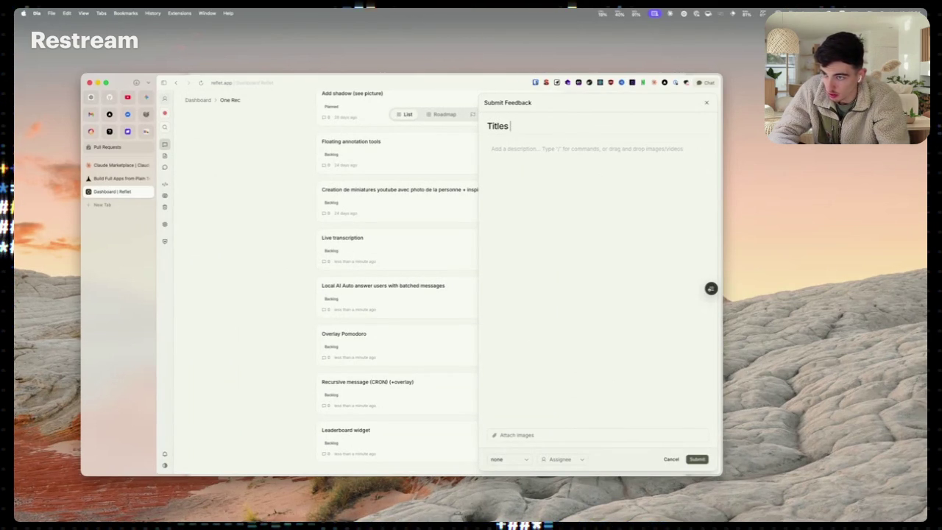
pyautogui.write('storager')
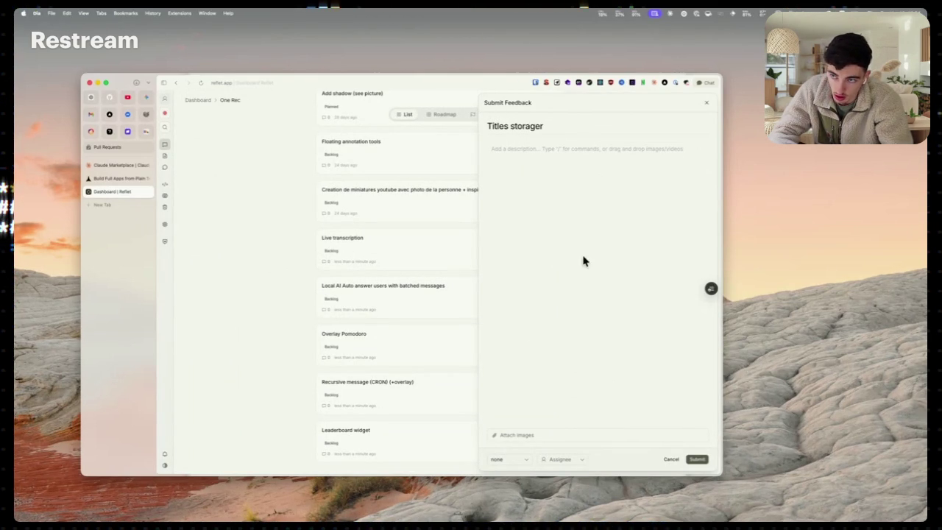
pyautogui.write('o')
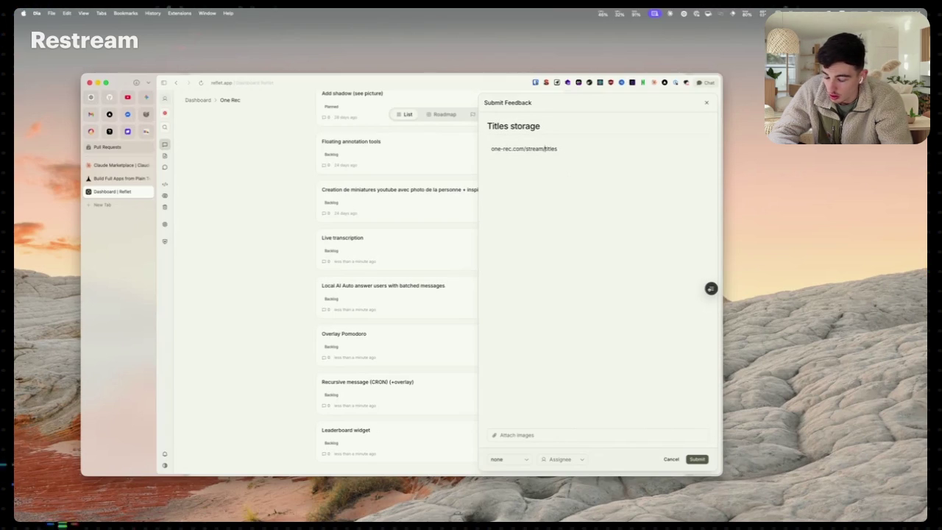
pyautogui.write('(with auth) som')
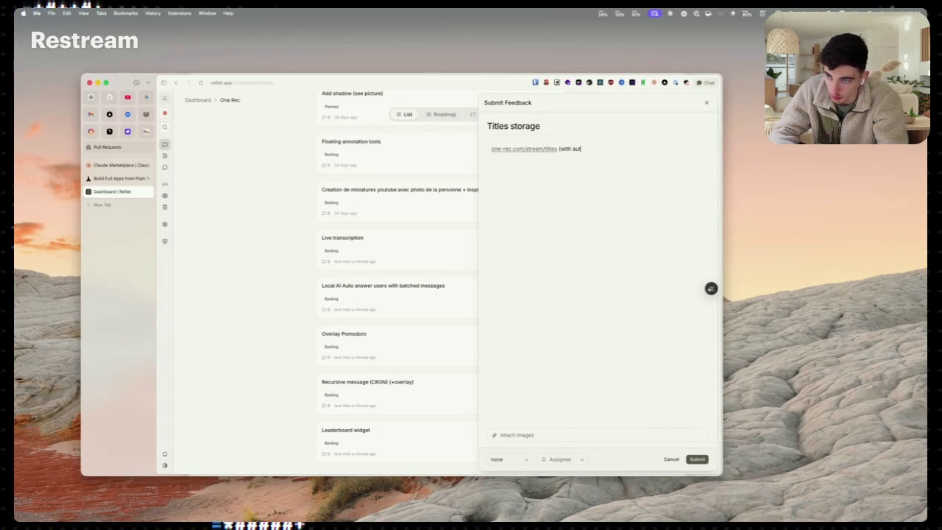
pyautogui.write('ething like this')
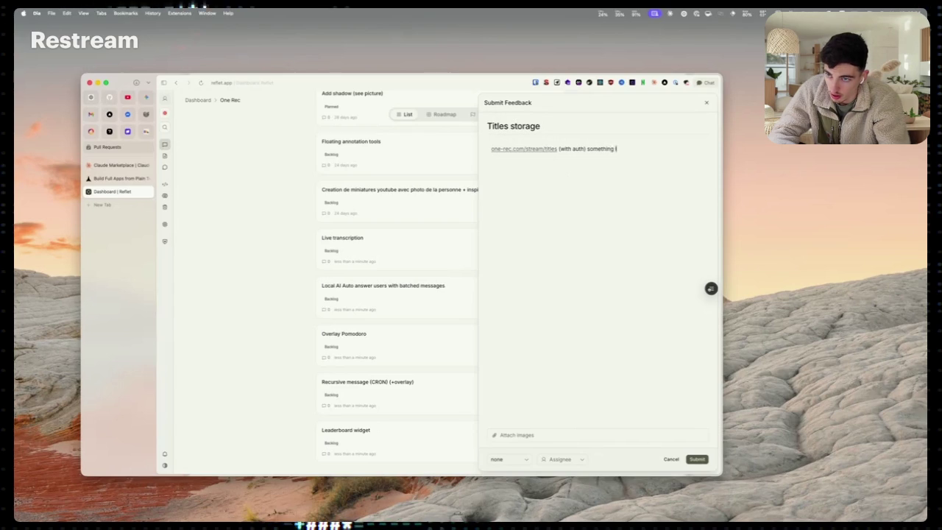
pyautogui.click(696, 459)
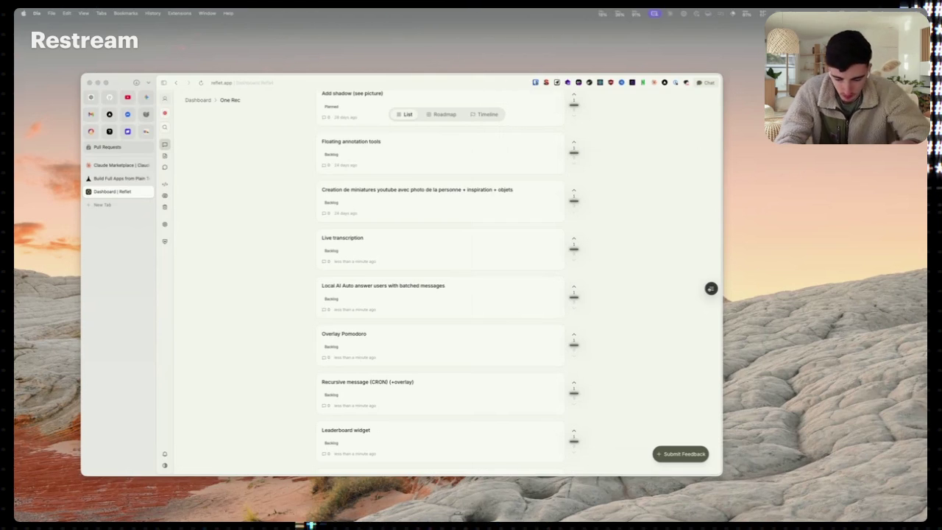
pyautogui.click(675, 456)
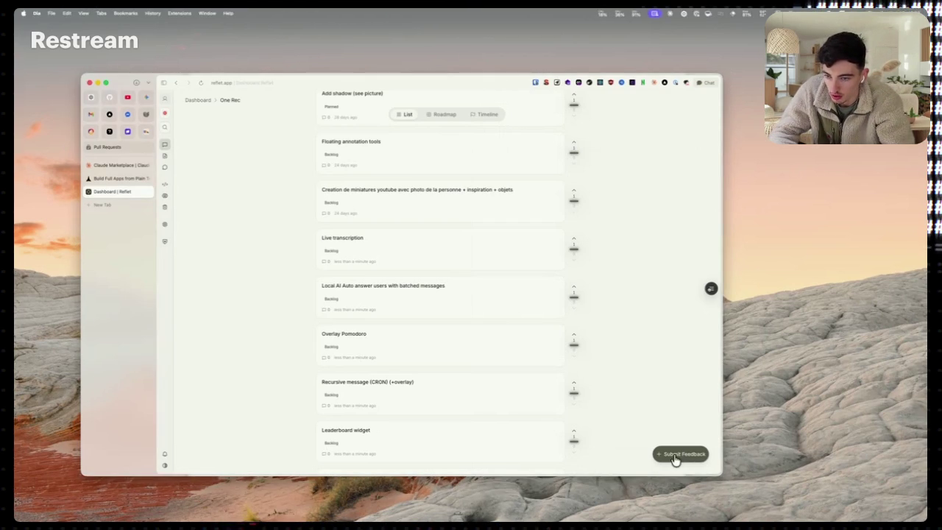
# Submit the 'Move ovrly to onerec (in some ways)' item and maximize the browser window
pyautogui.click(675, 456)
pyautogui.write('Move ovrly to onerec (in some ways)')
pyautogui.click(696, 459)
pyautogui.scroll(3, 614, 365)
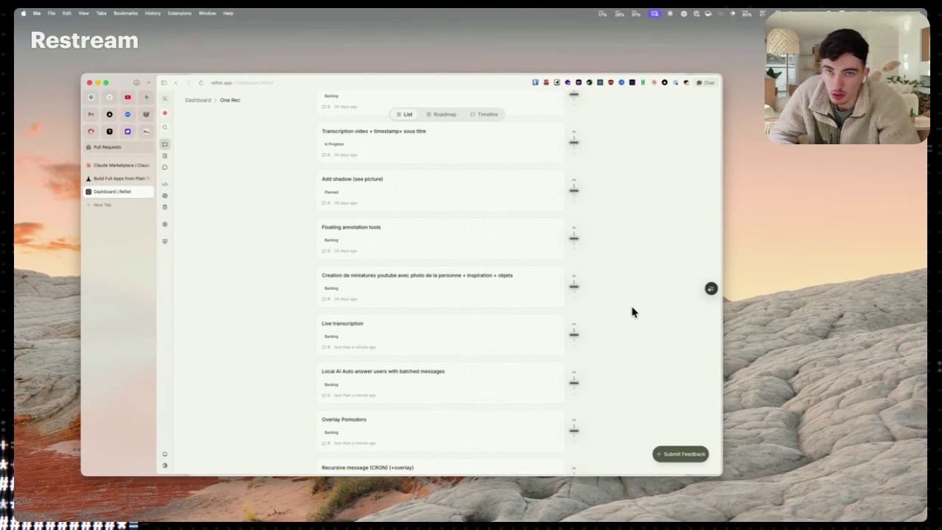
pyautogui.doubleClick(123, 86)
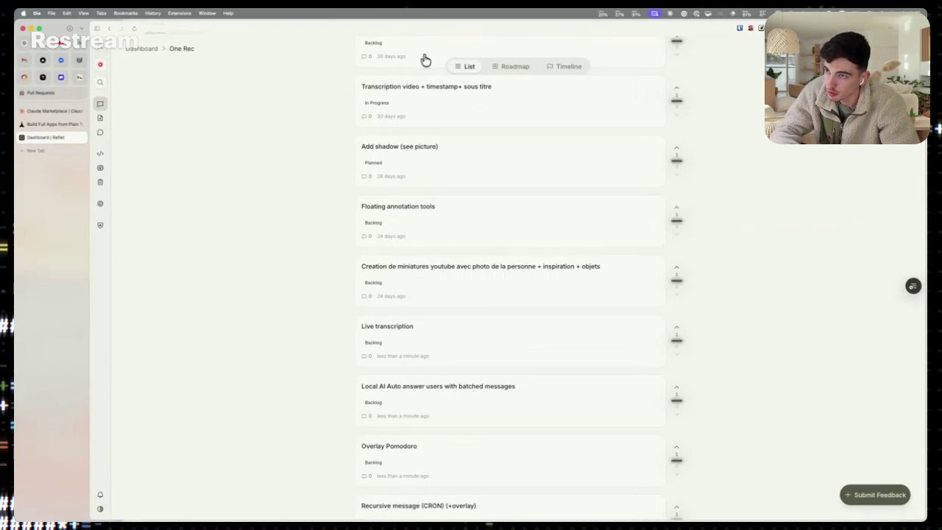
# Go to the desktop showing the Ollama page and open the cmux.dev site there
pyautogui.hotkey('ctrl', 'Up')
pyautogui.hotkey('ctrl', 'Right')
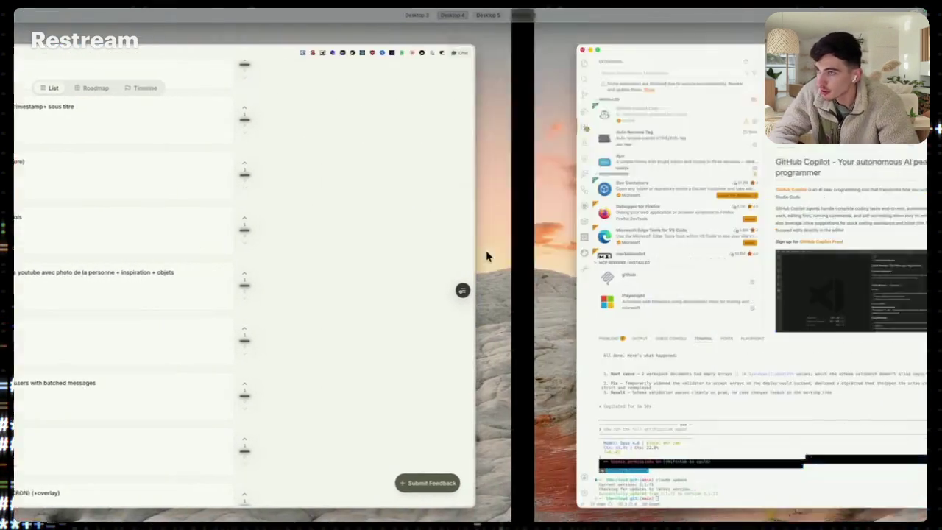
pyautogui.hotkey('ctrl', 'Left')
pyautogui.hotkey('ctrl', 'Left')
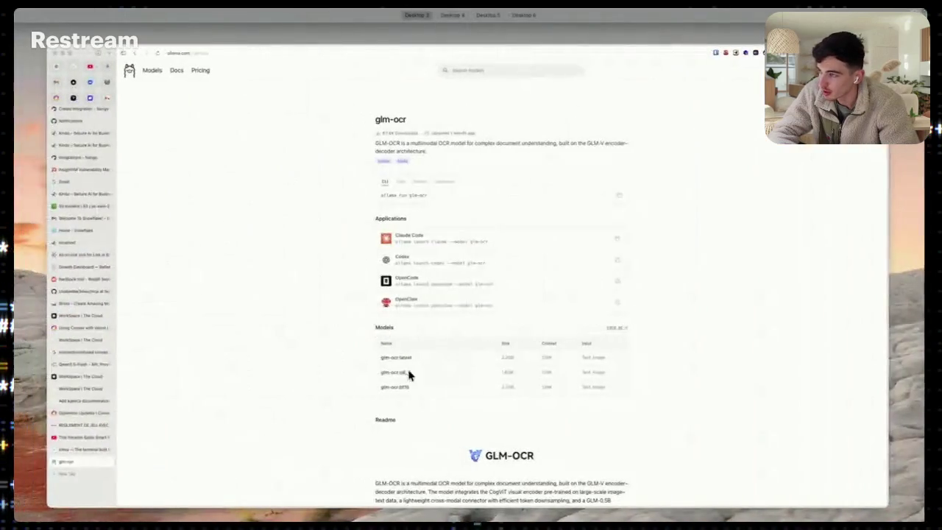
pyautogui.hotkey('ctrl', 'Up')
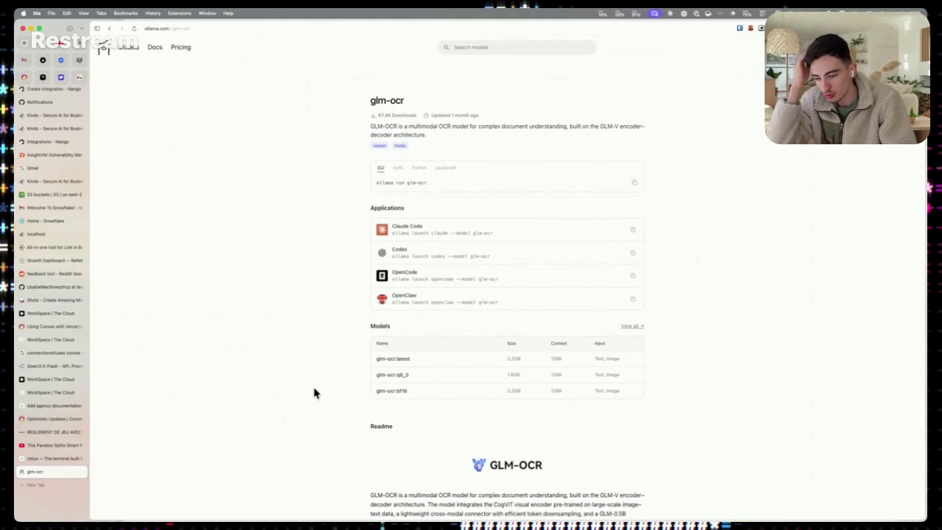
pyautogui.click(55, 458)
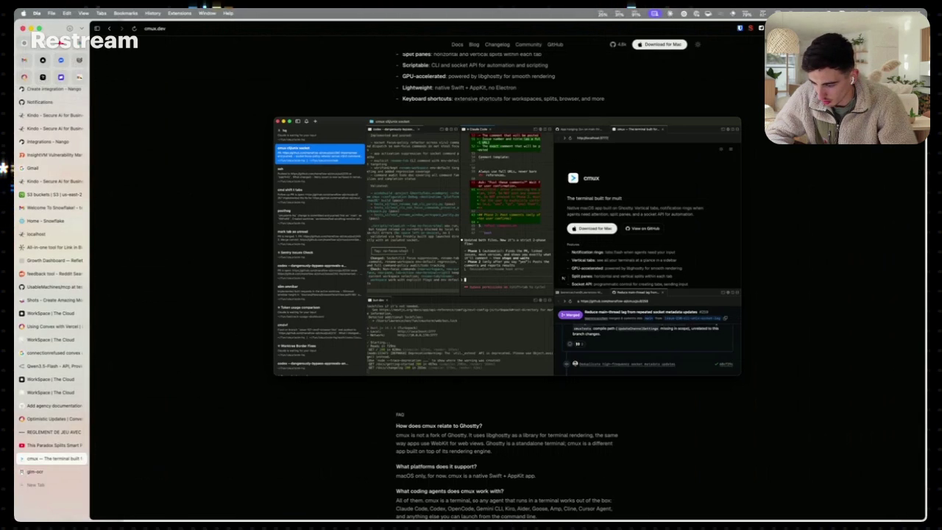
# Launch cmux from the app launcher and allow the downloaded app to open
pyautogui.click(929, 168)
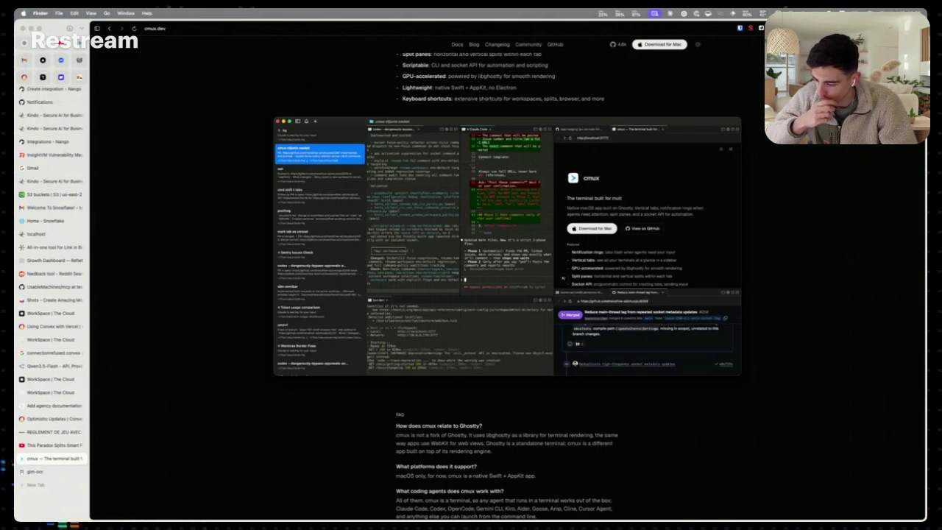
pyautogui.press('super+space')
pyautogui.write('cm')
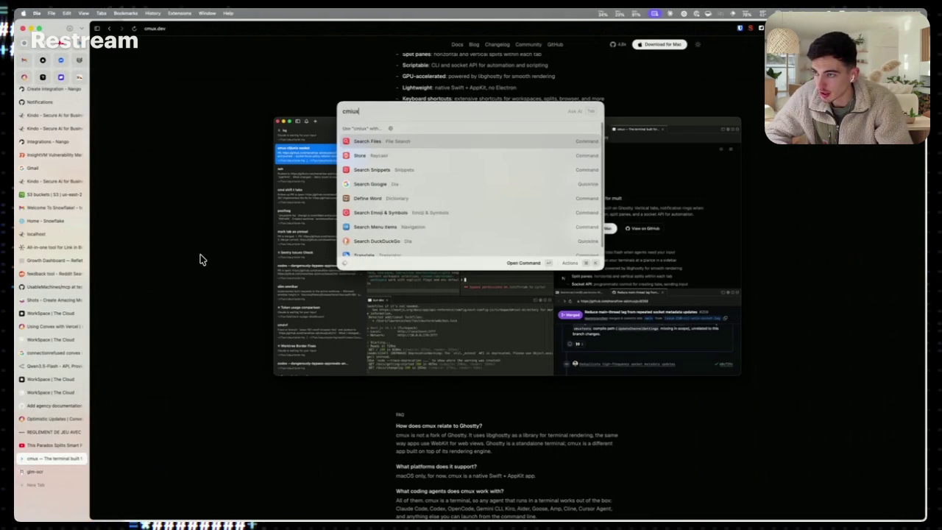
pyautogui.write('u')
pyautogui.press('Return')
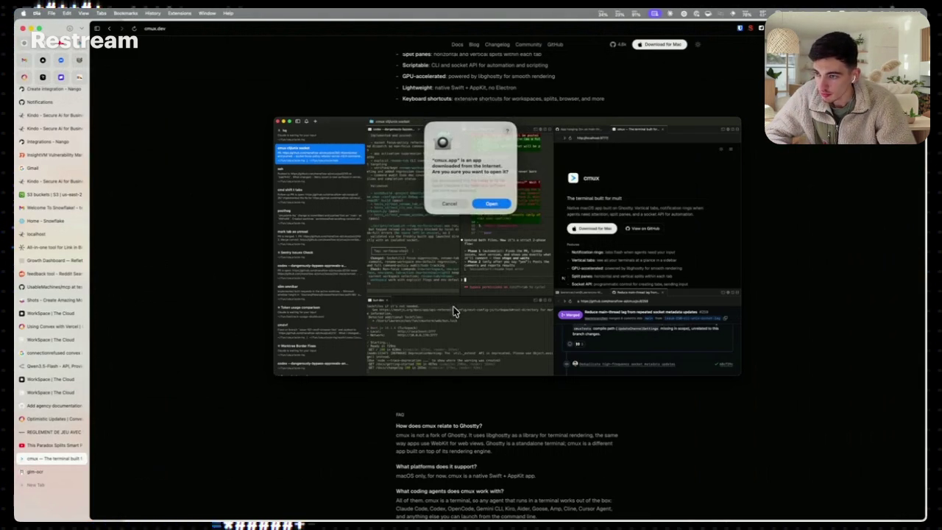
pyautogui.click(479, 209)
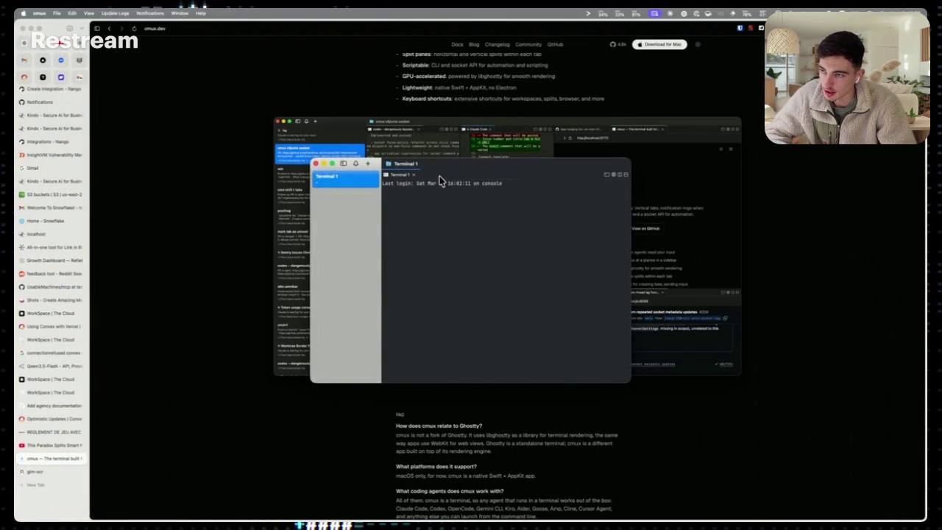
# Reposition the terminal window and change into Documents/GitHub/the-cloud
pyautogui.moveTo(459, 167)
pyautogui.mouseDown()
pyautogui.moveTo(536, 162)
pyautogui.moveTo(378, 84)
pyautogui.moveTo(499, 144)
pyautogui.mouseUp()
pyautogui.moveTo(622, 143); pyautogui.dragTo(613, 136)
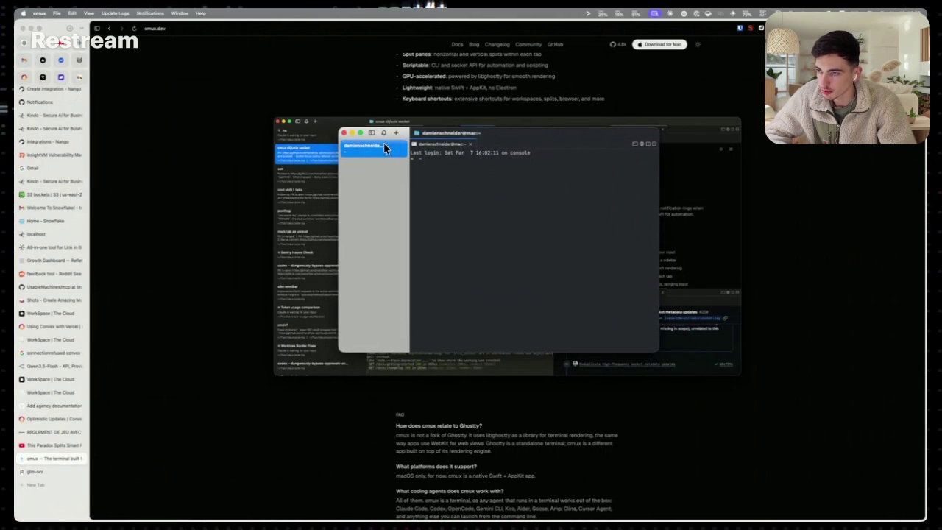
pyautogui.write('cd Documents/GitHub/th')
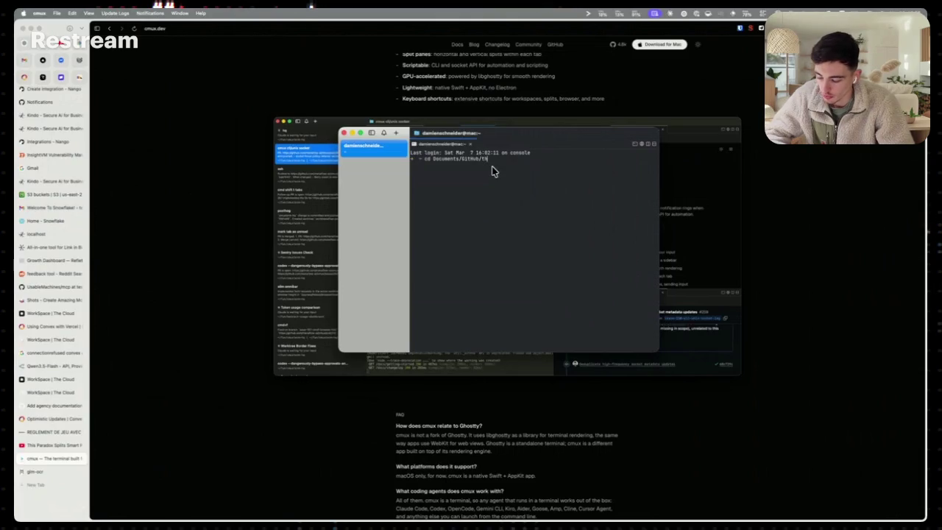
pyautogui.write('e-cloud')
pyautogui.press('Return')
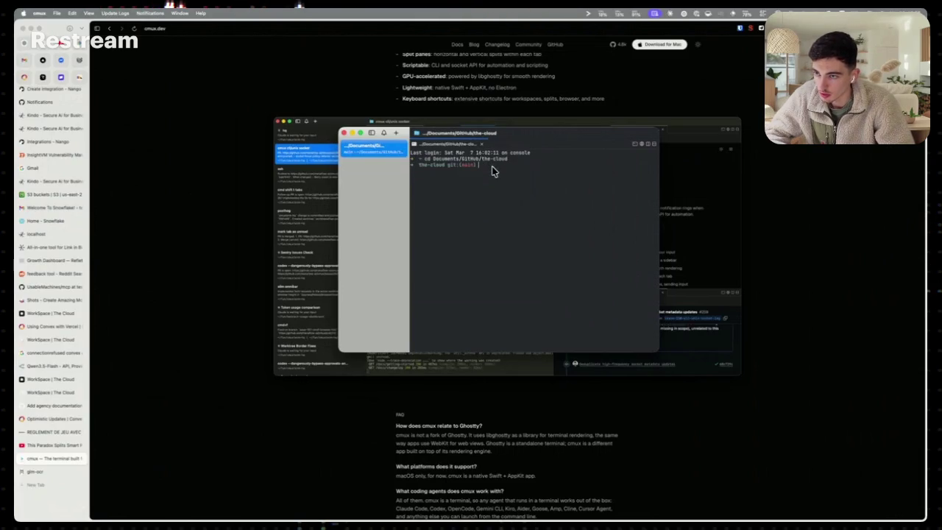
pyautogui.click(397, 133)
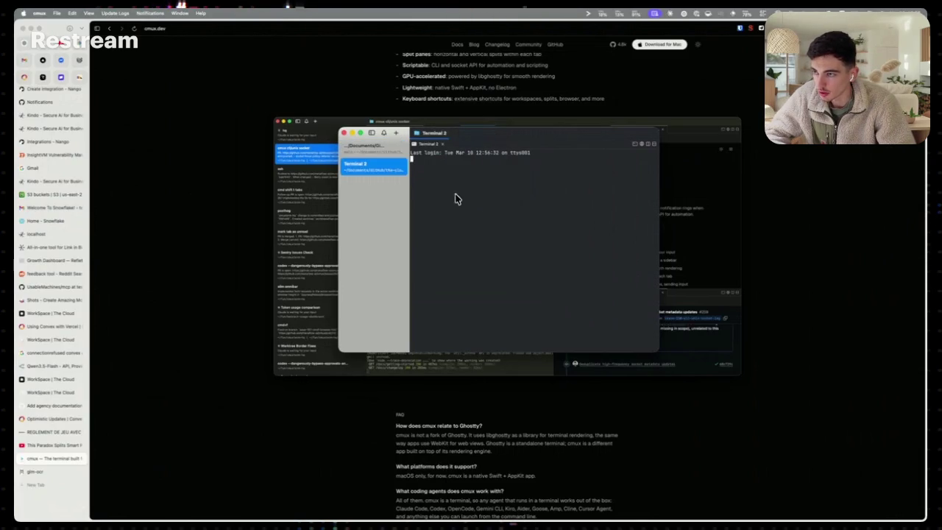
# In the second workspace, change into the reflet project folder
pyautogui.write('cd docs/')
pyautogui.press('BackSpace')
pyautogui.press('BackSpace')
pyautogui.press('BackSpace')
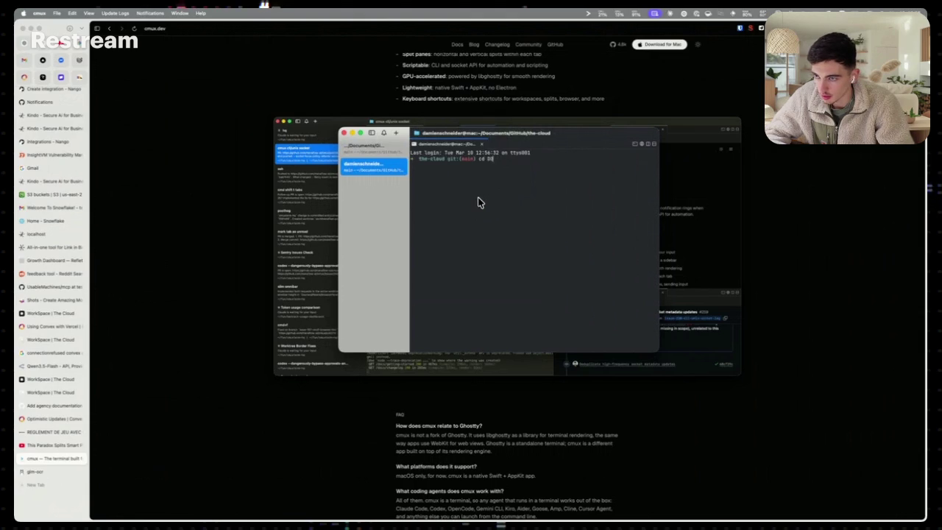
pyautogui.write('docs/')
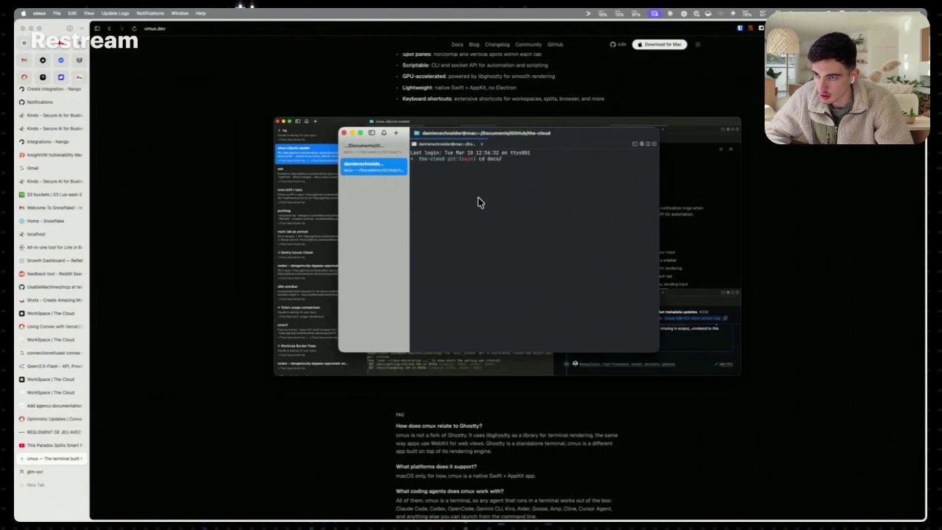
pyautogui.press('Tab')
pyautogui.press('BackSpace')
pyautogui.press('BackSpace')
pyautogui.press('BackSpace')
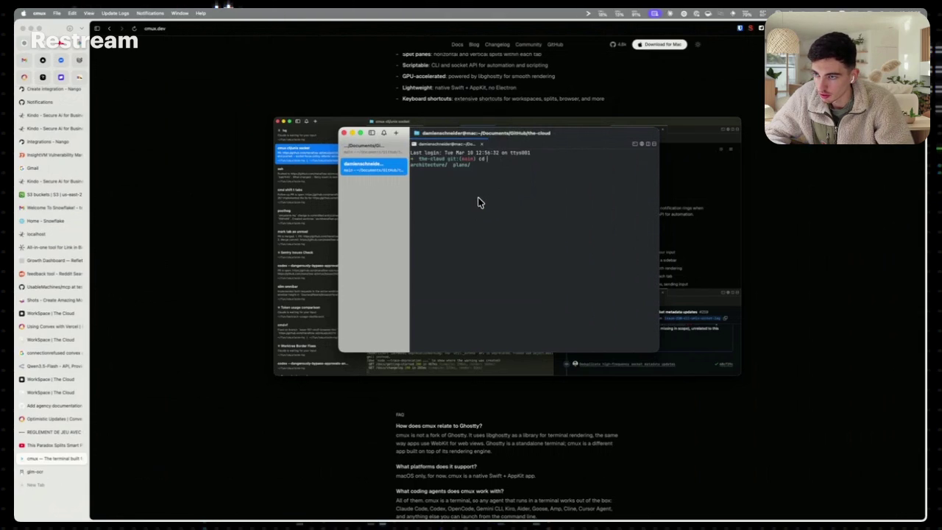
pyautogui.write('cd ..')
pyautogui.press('Return')
pyautogui.write('cd ')
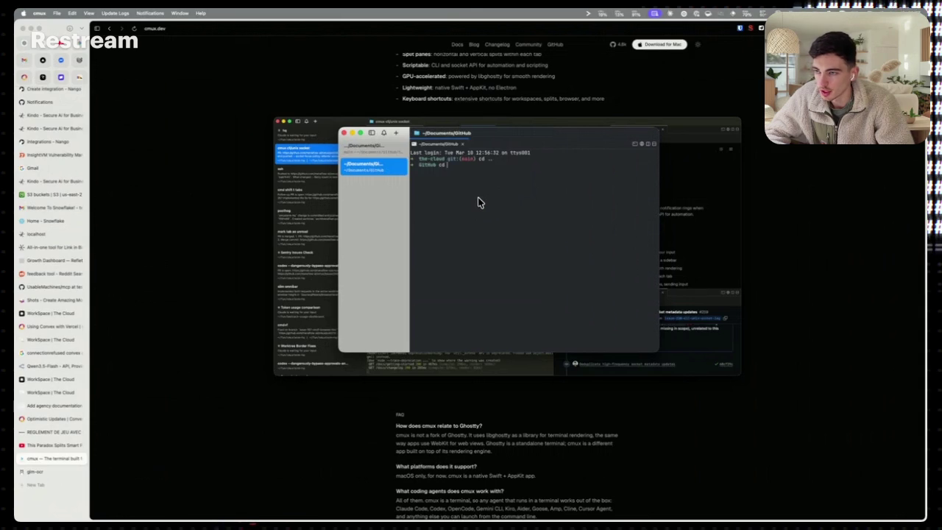
pyautogui.write('reflet')
pyautogui.press('Return')
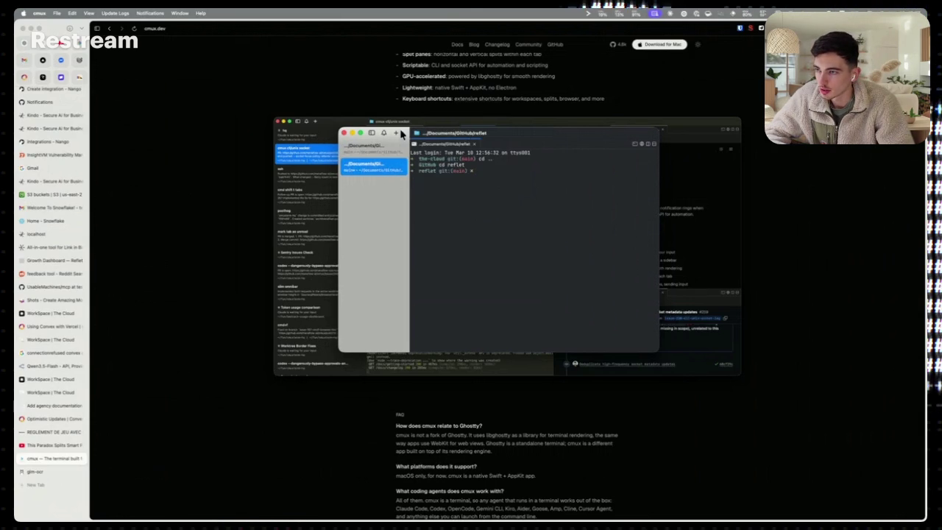
# Open a third workspace in the one-rec folder and clear its output
pyautogui.press('super+n')
pyautogui.write('cd ..')
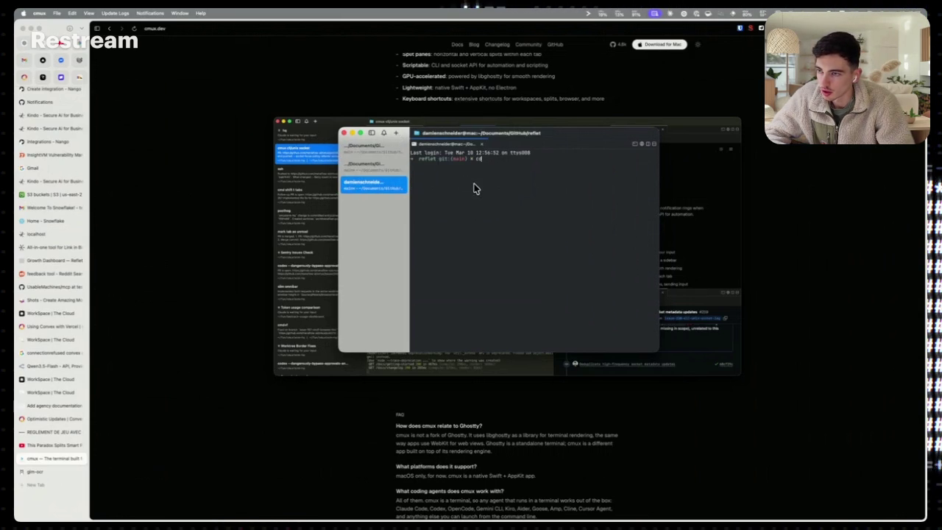
pyautogui.press('Return')
pyautogui.write('cd one-rec')
pyautogui.press('Return')
pyautogui.press('super+k')
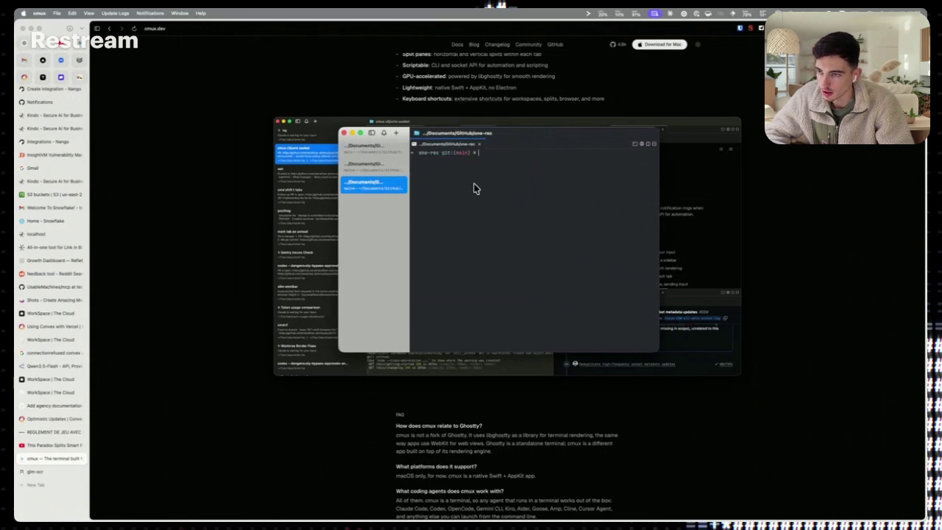
# Split the one-rec terminal into three panes and enlarge the cmux window
pyautogui.moveTo(658, 140)
pyautogui.mouseDown()
pyautogui.moveTo(877, 140)
pyautogui.moveTo(750, 141)
pyautogui.mouseUp()
pyautogui.click(759, 131)
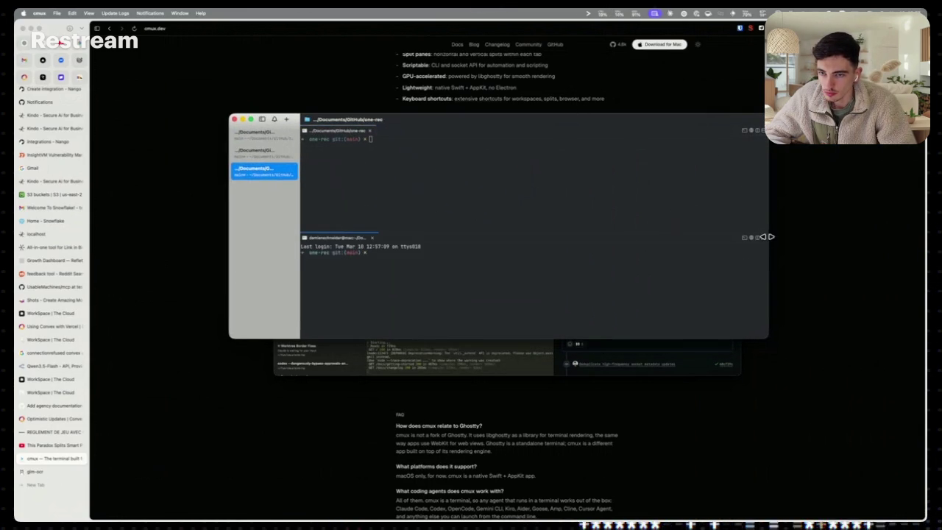
pyautogui.click(756, 238)
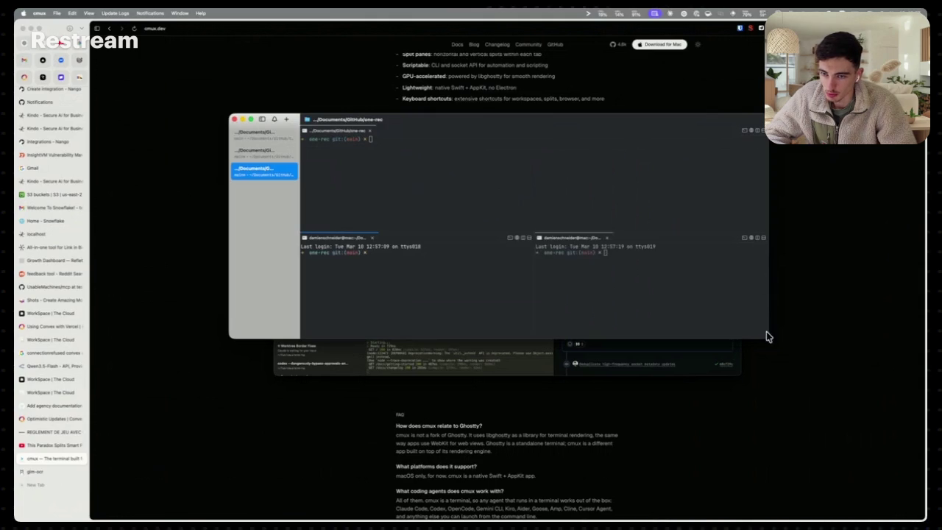
pyautogui.moveTo(766, 332); pyautogui.dragTo(830, 432)
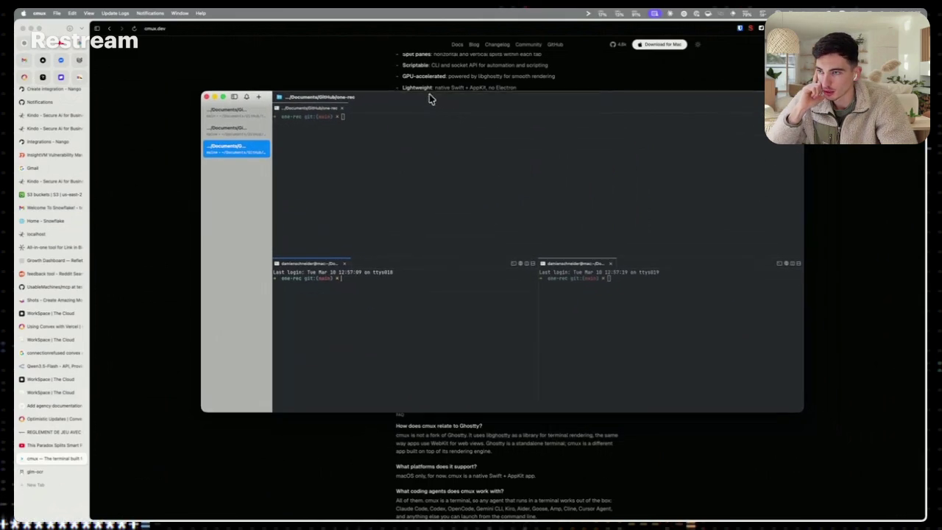
pyautogui.click(154, 255)
# Search 't3 code', open the T3 Code site, and follow its GitHub link
pyautogui.press('super+t')
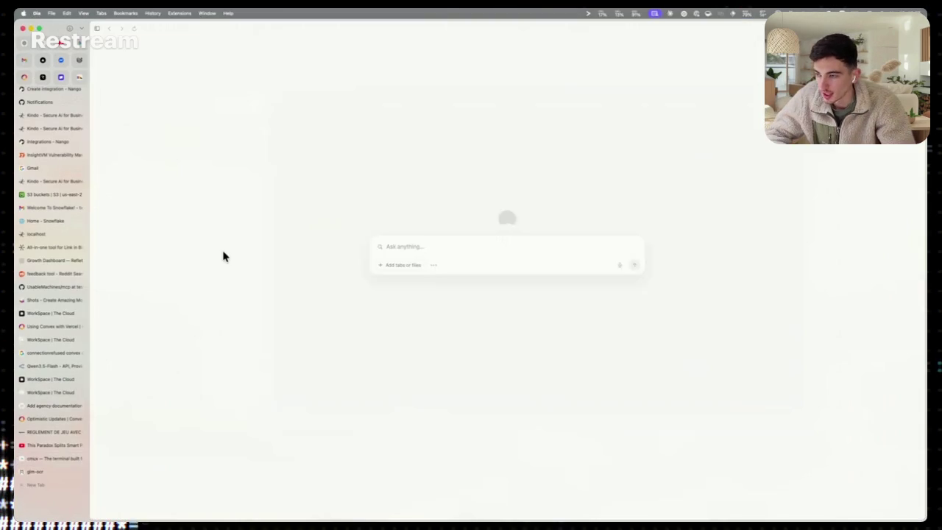
pyautogui.write('t3 c')
pyautogui.write('ode')
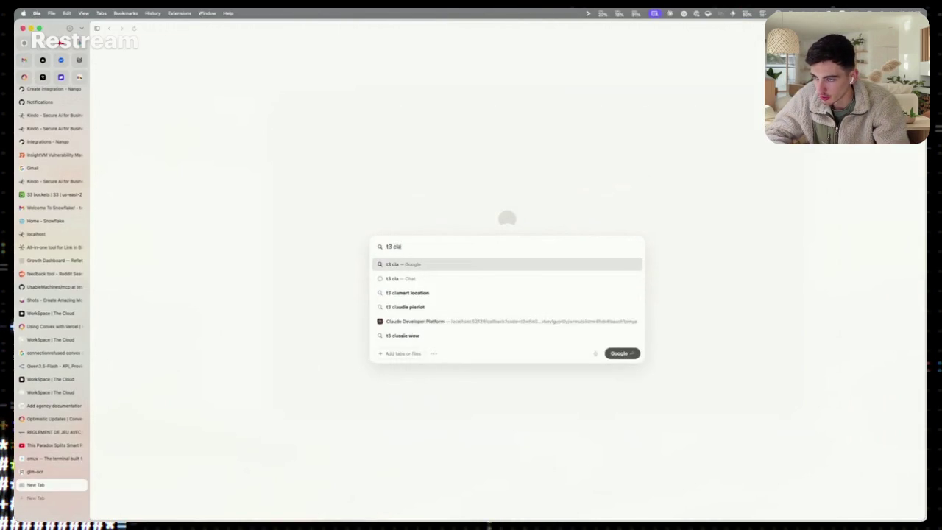
pyautogui.press('Return')
pyautogui.click(185, 117)
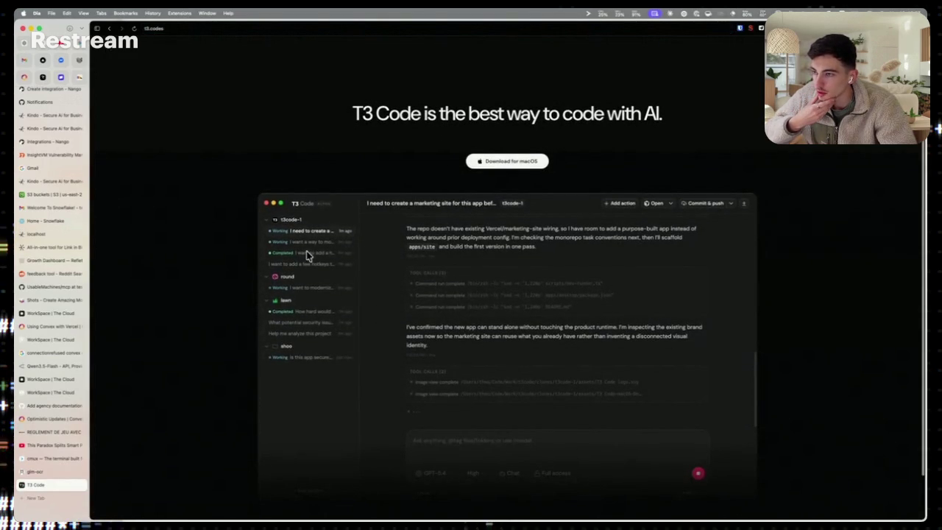
pyautogui.scroll(-3, 627, 252)
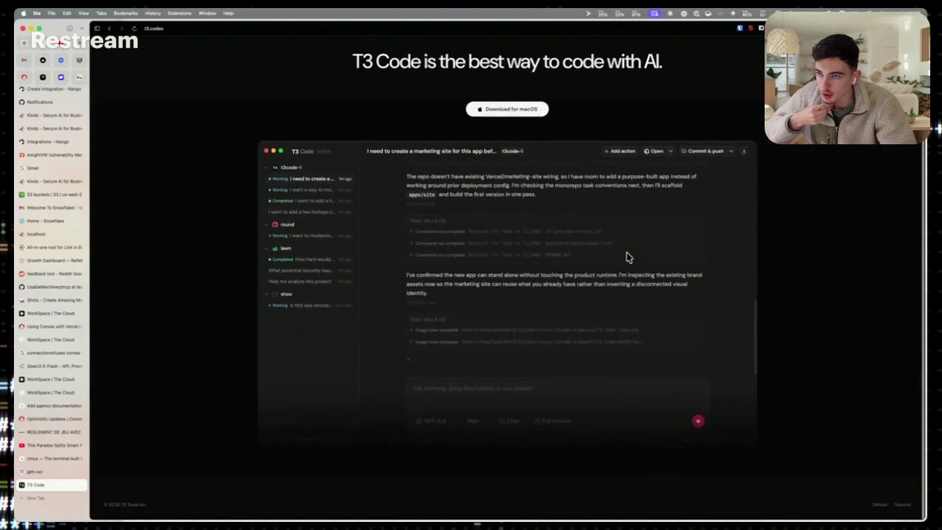
pyautogui.scroll(3, 626, 252)
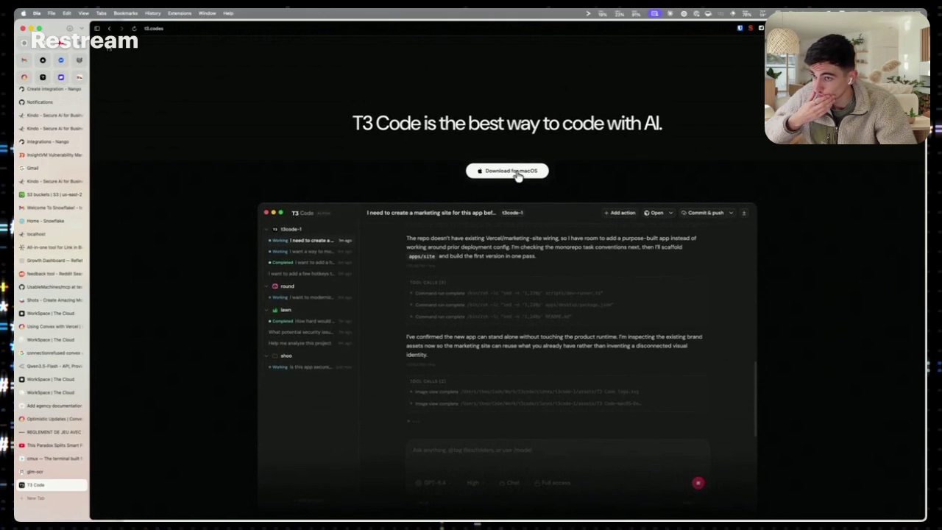
pyautogui.click(109, 46)
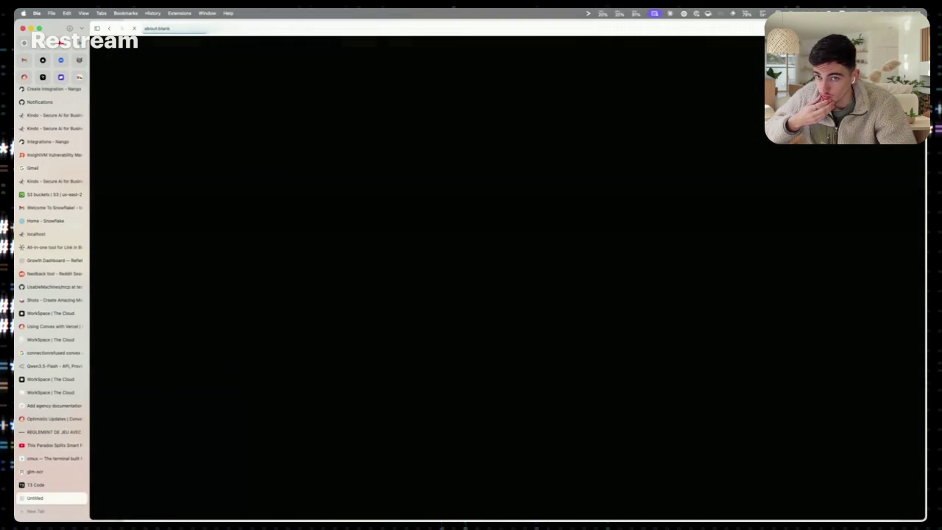
# Browse the pingdotgg/t3code repository page and its issues list
pyautogui.scroll(-5, 661, 186)
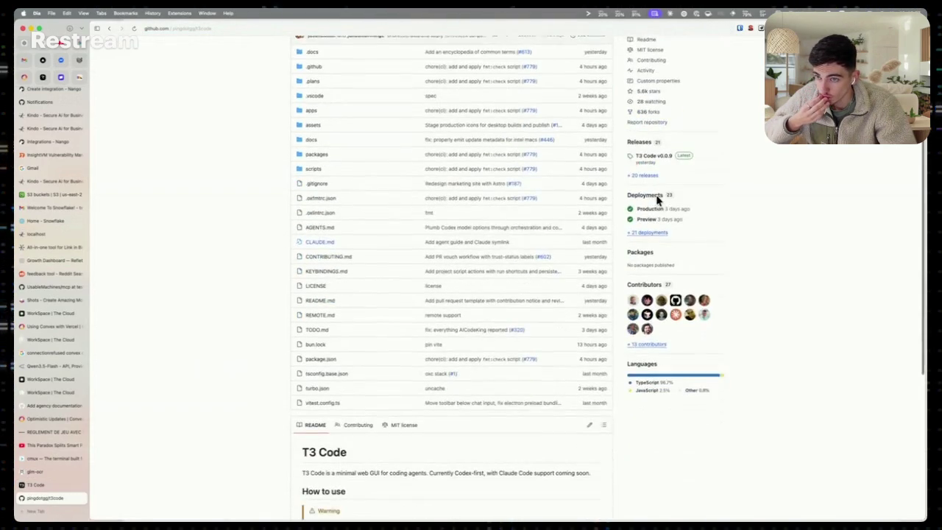
pyautogui.scroll(10, 652, 213)
pyautogui.scroll(-10, 648, 221)
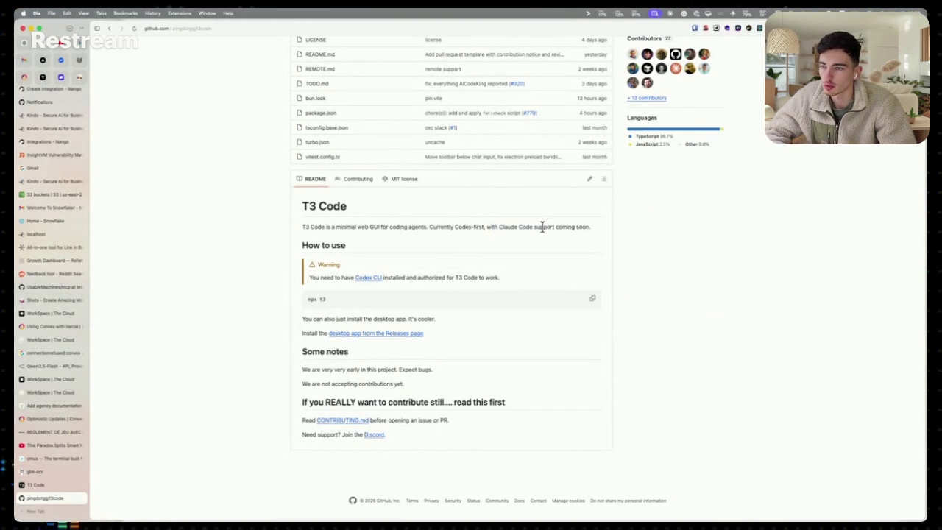
pyautogui.scroll(10, 597, 231)
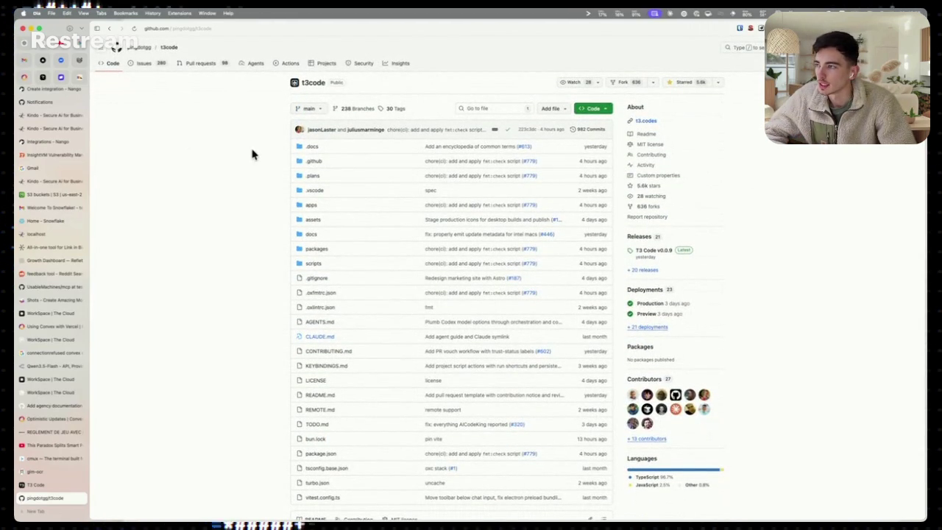
pyautogui.click(145, 64)
pyautogui.hscroll(-3, 172, 204)
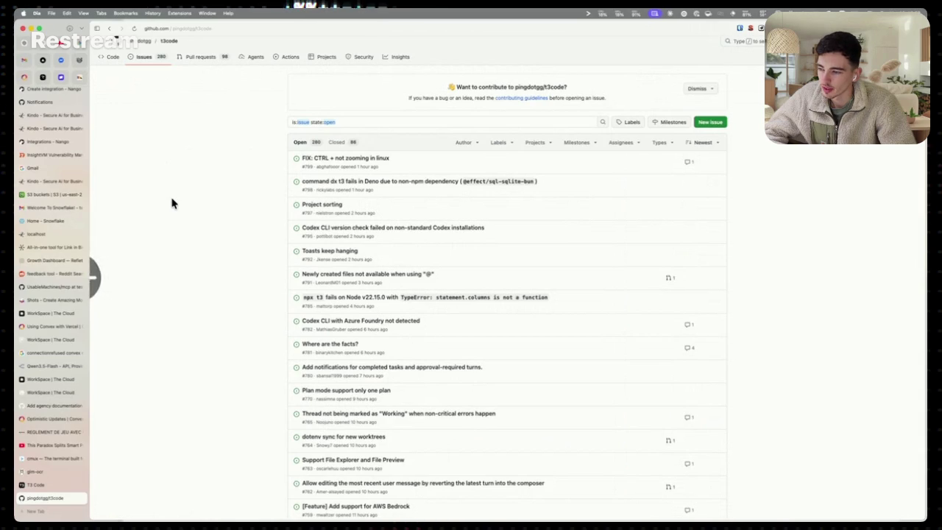
pyautogui.hscroll(-3, 232, 287)
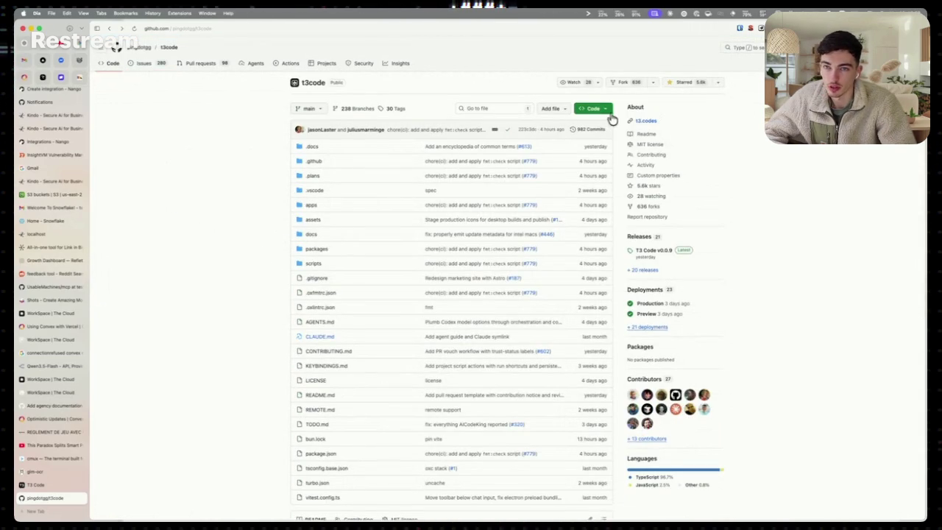
# Set the repository's watch subscription to custom, Releases only
pyautogui.click(596, 84)
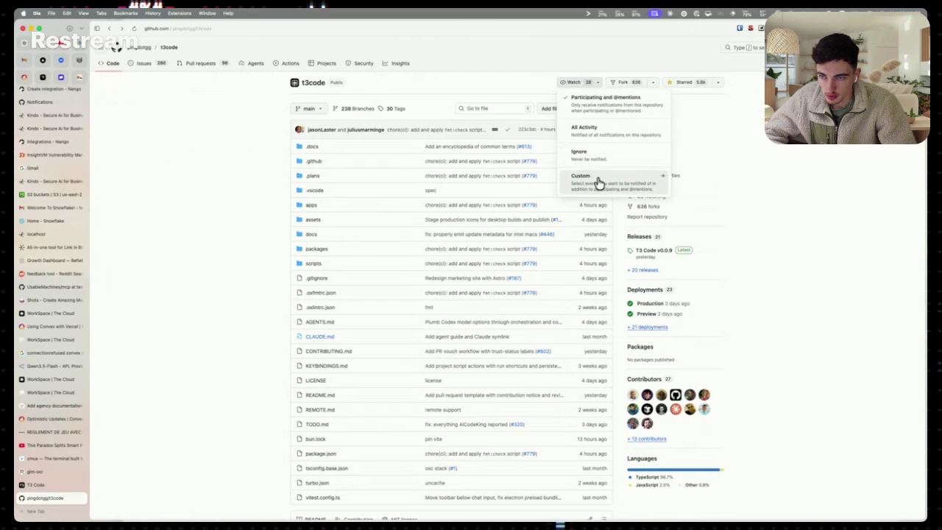
pyautogui.click(599, 182)
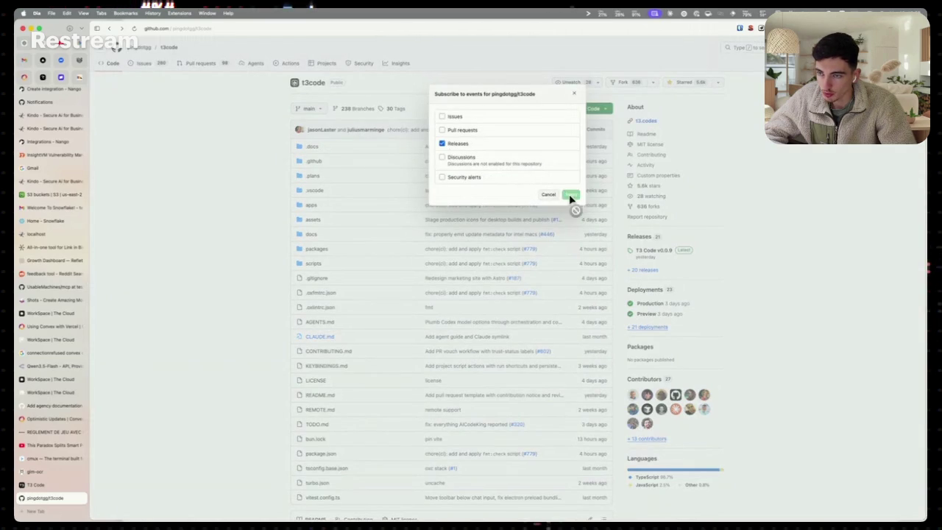
pyautogui.click(763, 201)
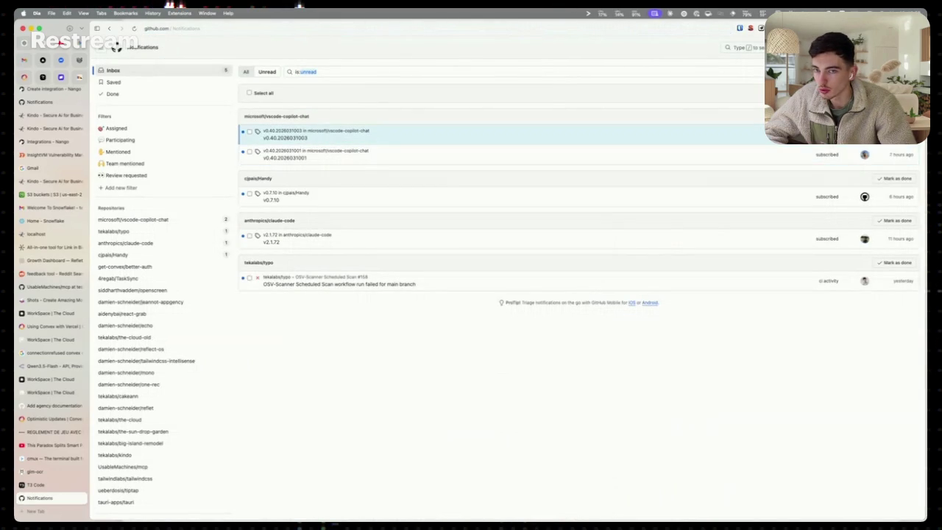
# Mark the vscode-copilot-chat notifications done and open the claude-code v2.1.72 release notes
pyautogui.click(897, 116)
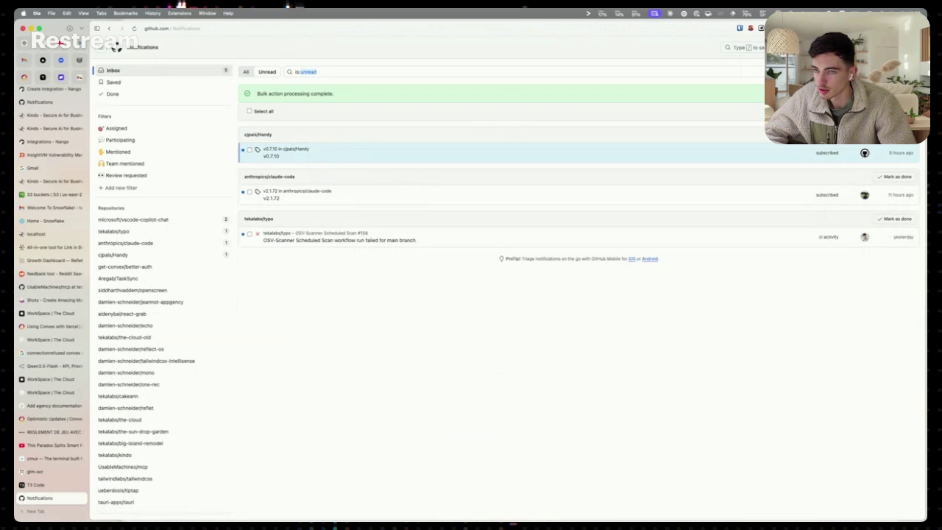
pyautogui.click(298, 162)
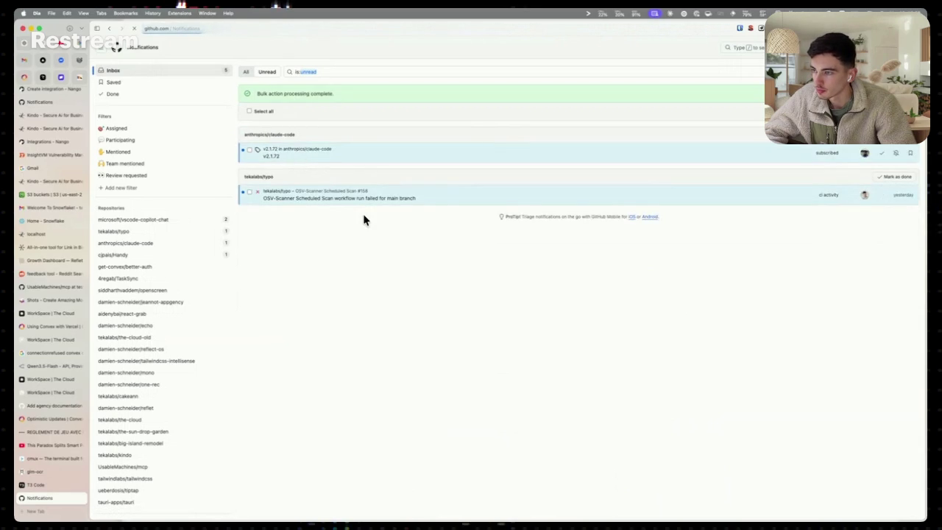
pyautogui.scroll(-2, 358, 273)
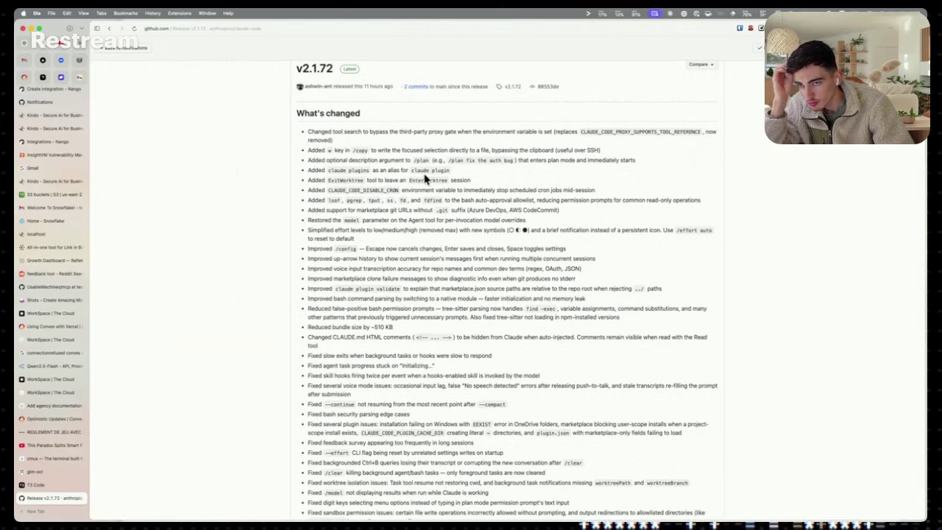
# Scroll through the claude-code v2.1.72 'What's changed' release notes
pyautogui.scroll(-1, 394, 200)
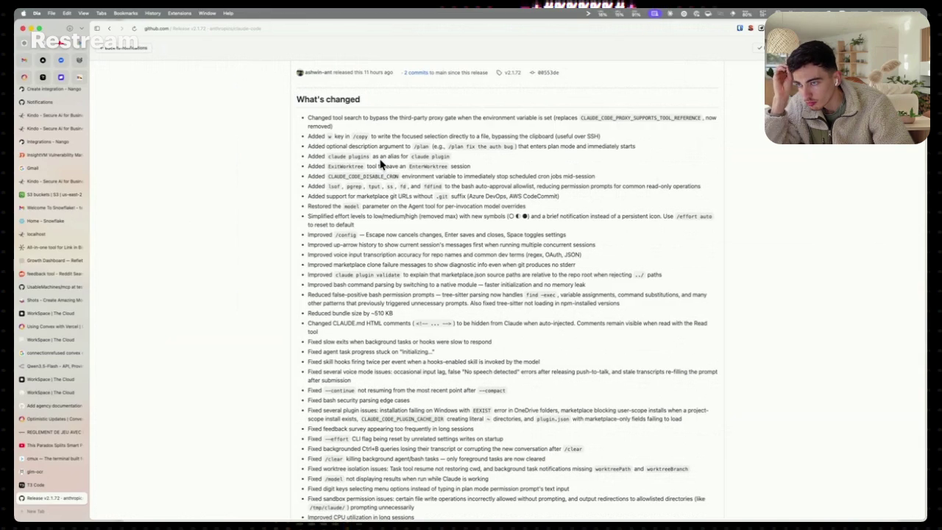
pyautogui.scroll(-1, 393, 215)
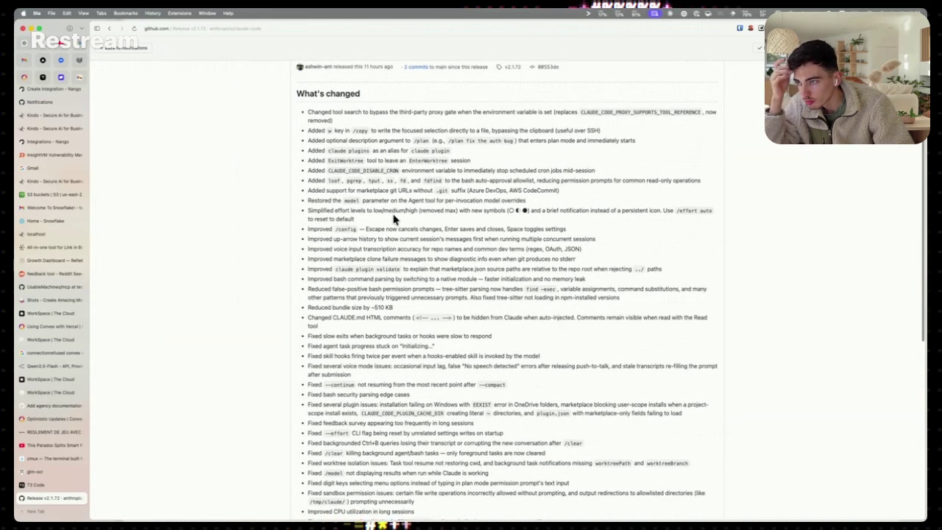
pyautogui.scroll(-2, 393, 218)
pyautogui.scroll(-3, 394, 219)
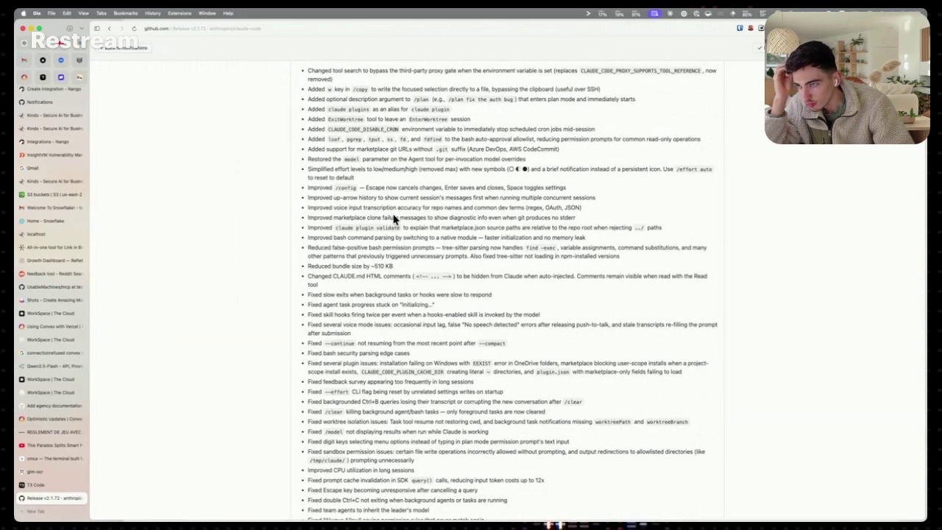
pyautogui.scroll(-8, 394, 218)
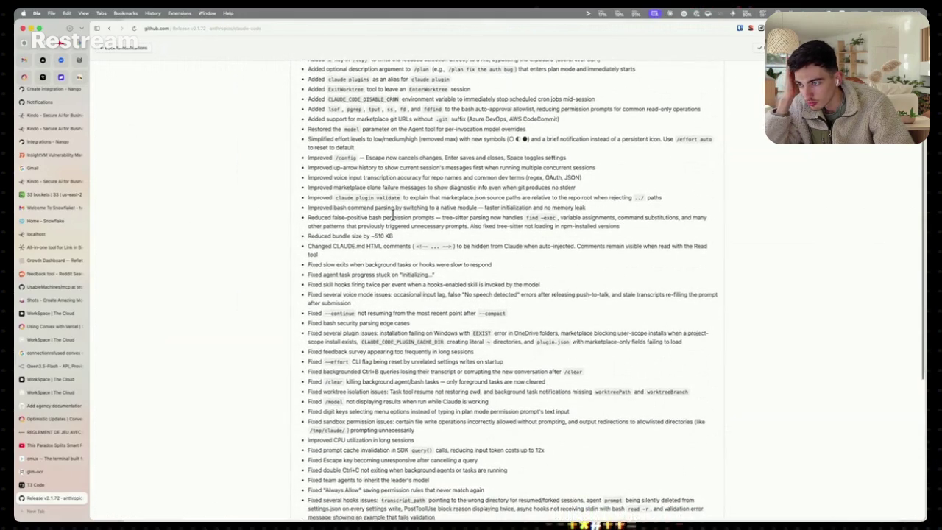
pyautogui.scroll(-20, 392, 214)
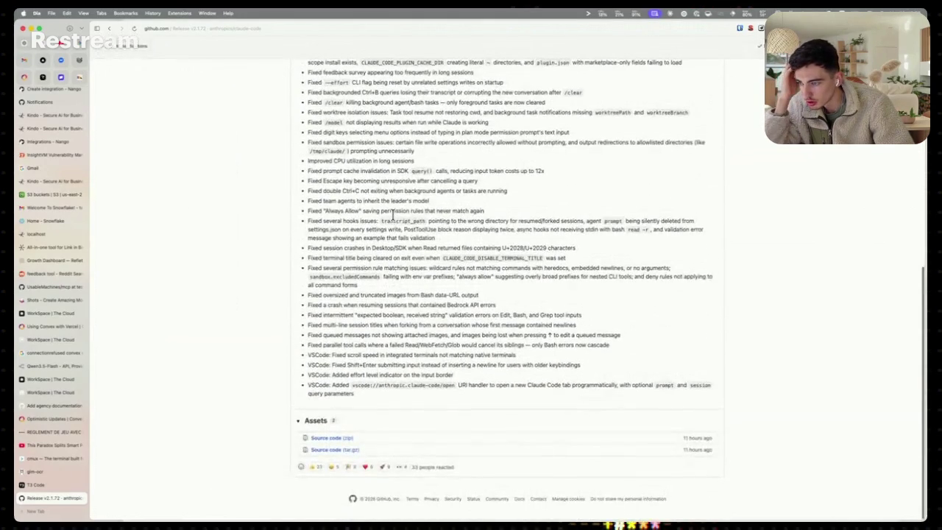
pyautogui.scroll(20, 392, 213)
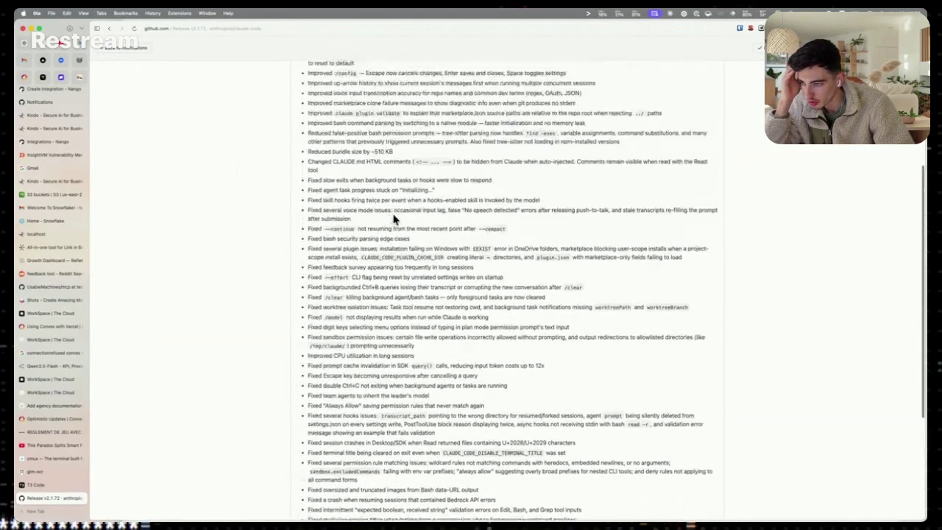
pyautogui.scroll(3, 393, 219)
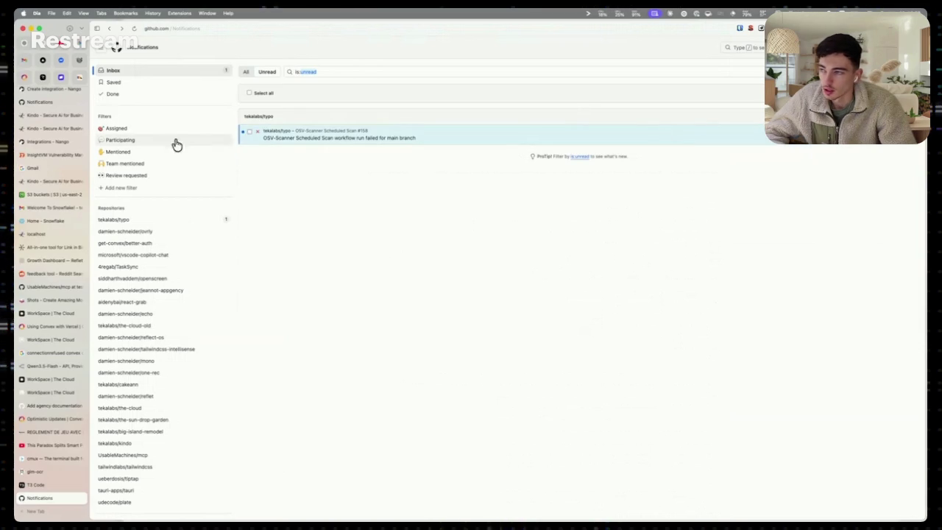
# Check the failed OSV-Scanner Scheduled Scan run, then close GitHub notifications and move to cmux
pyautogui.click(285, 141)
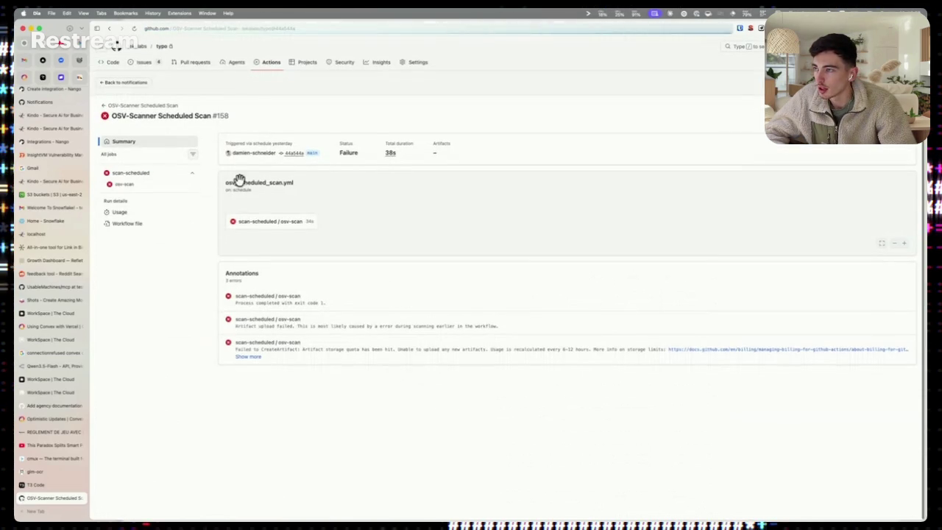
pyautogui.press('super+bracketleft')
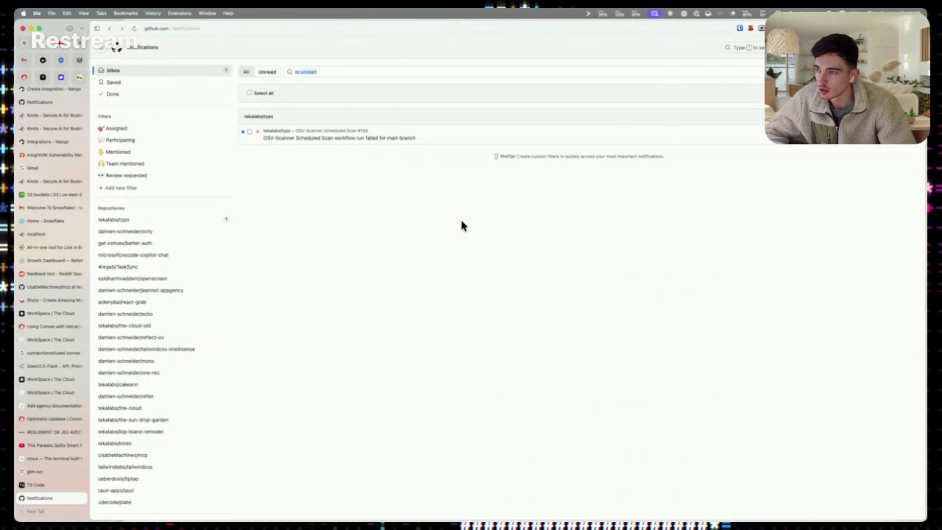
pyautogui.press('super+w')
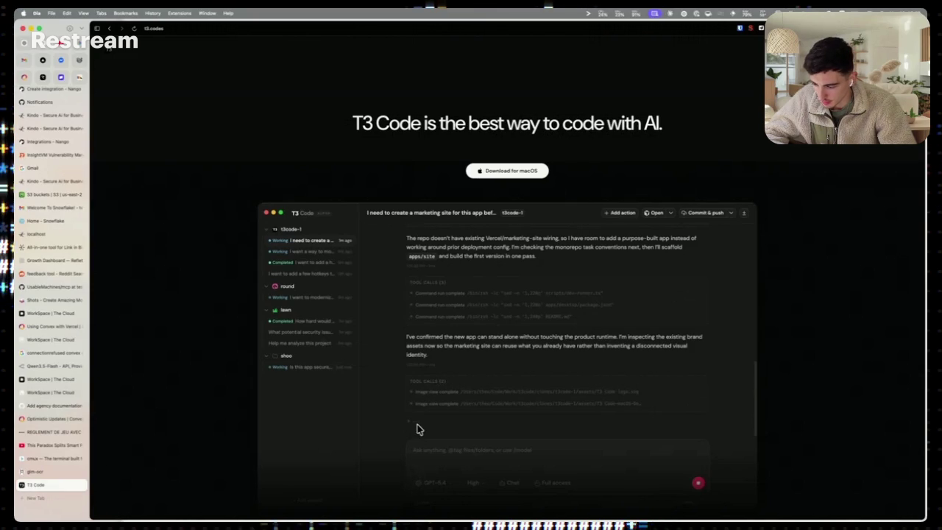
pyautogui.hotkey('ctrl', 'Tab')
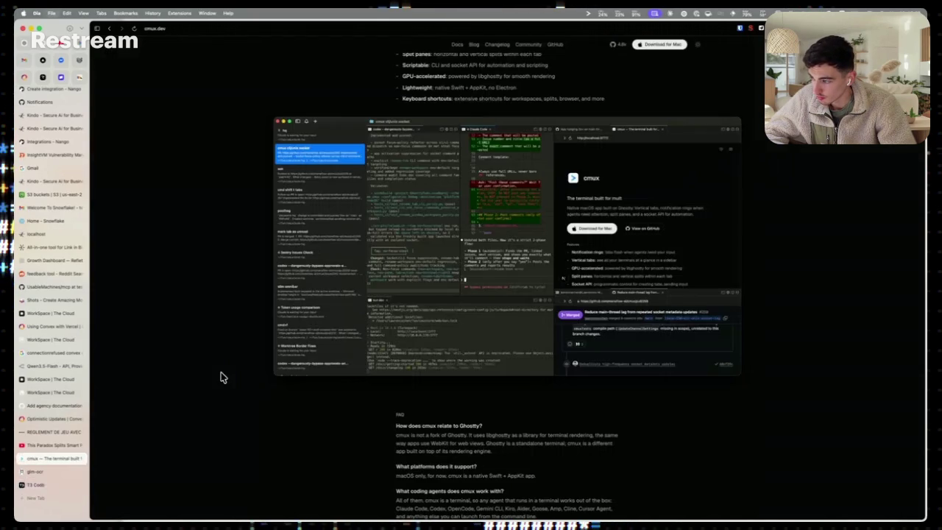
# Close the glm-ocr, UsableMachines/mcp, Gmail, InsightVM, Integrations – Nango and both Kindo tabs
pyautogui.click(79, 470)
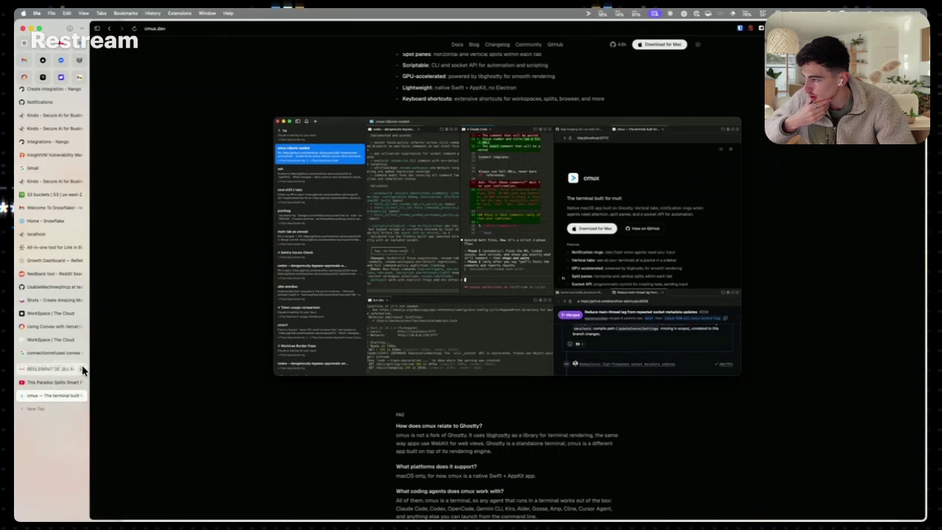
pyautogui.click(81, 287)
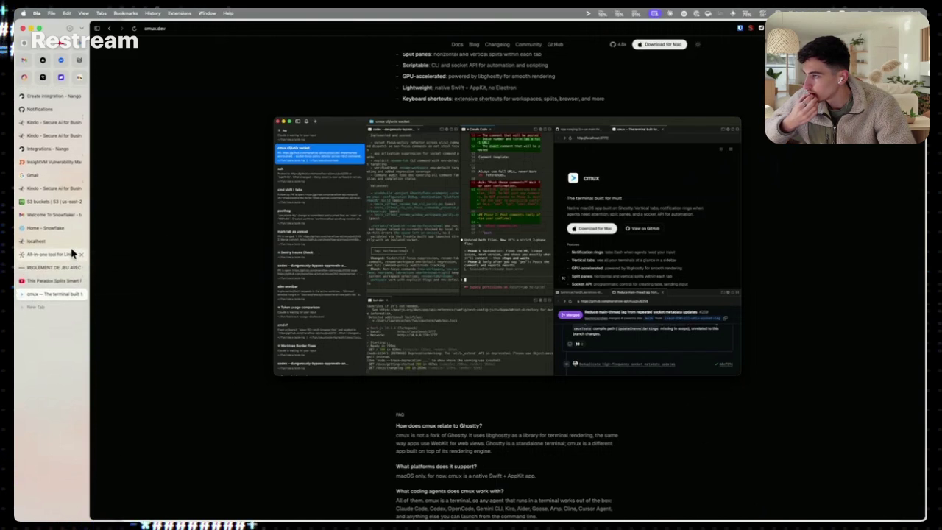
pyautogui.scroll(2, 74, 251)
pyautogui.scroll(3, 79, 265)
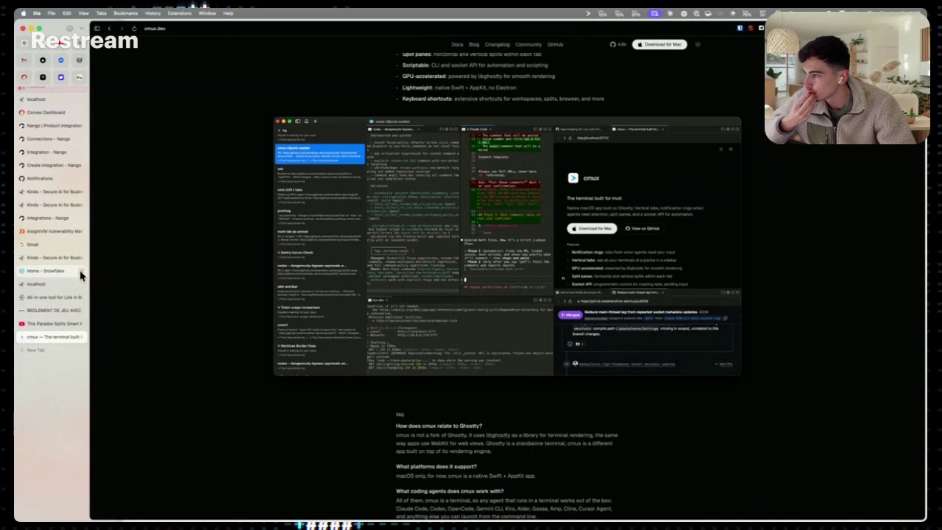
pyautogui.click(80, 244)
pyautogui.click(80, 227)
pyautogui.click(80, 220)
pyautogui.click(81, 190)
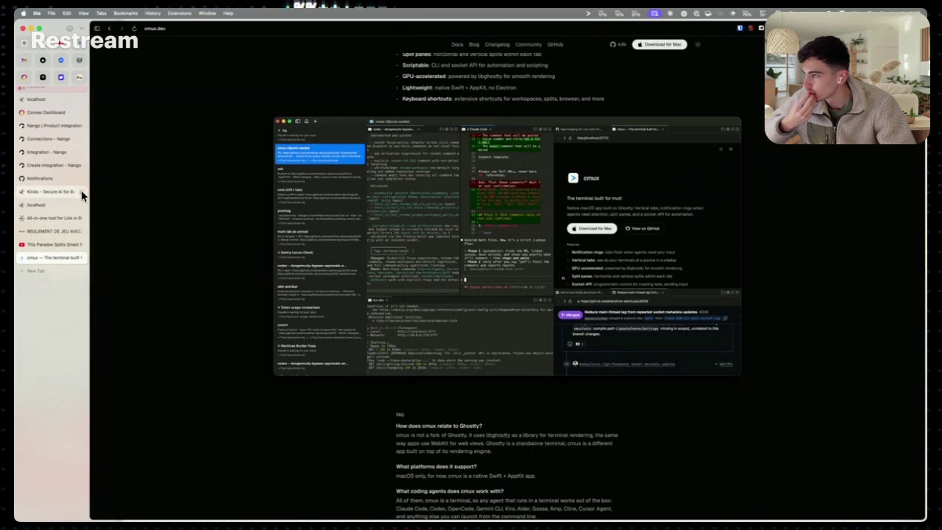
pyautogui.click(81, 190)
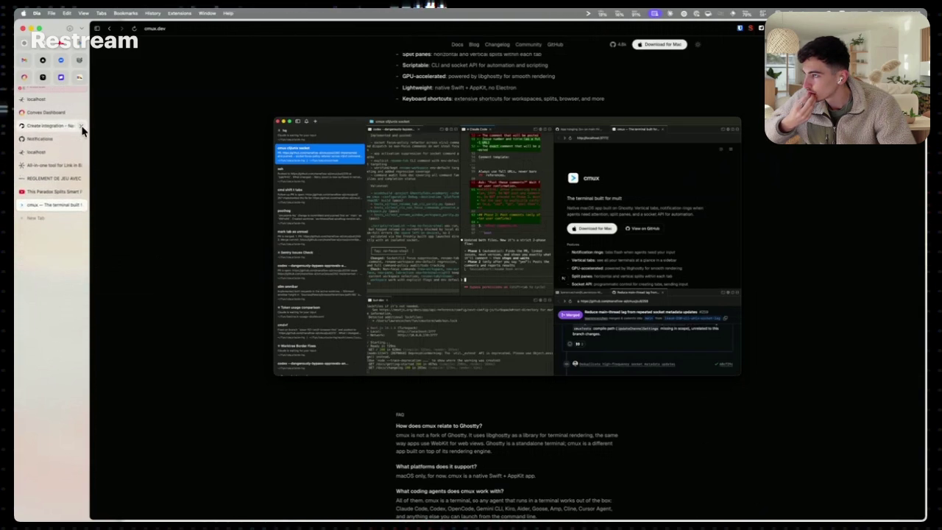